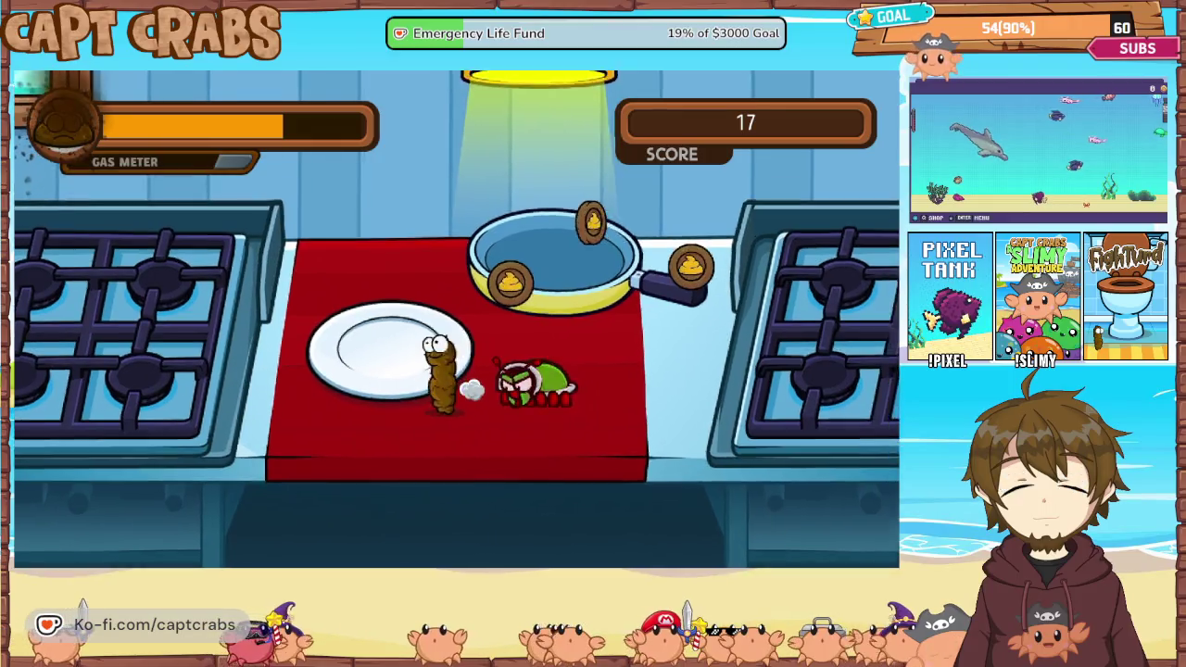
# Run right across the stove, cutting board and red cloth, collecting coins up onto the container.
pyautogui.press('Right')
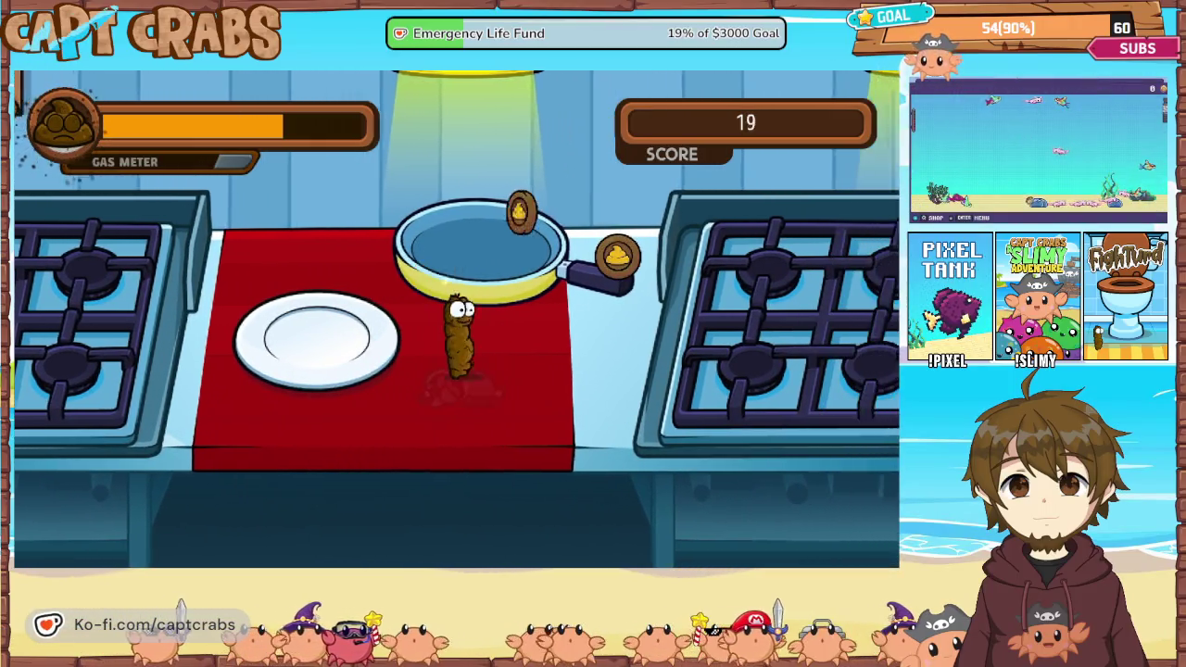
pyautogui.press('Up')
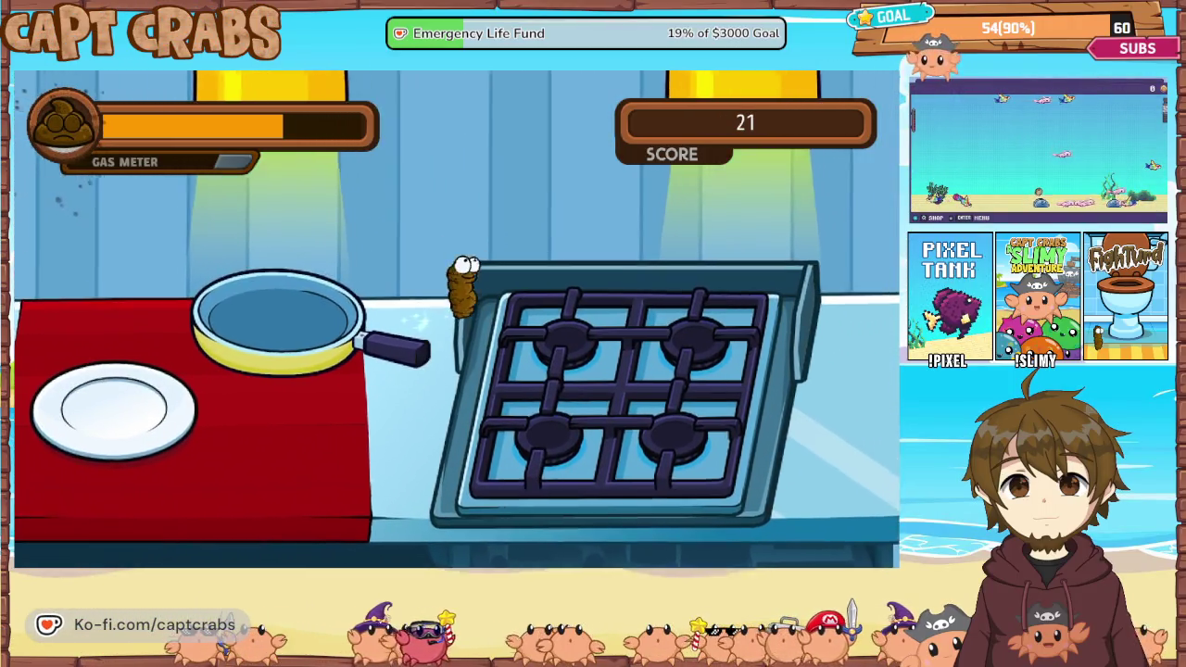
pyautogui.press('Right')
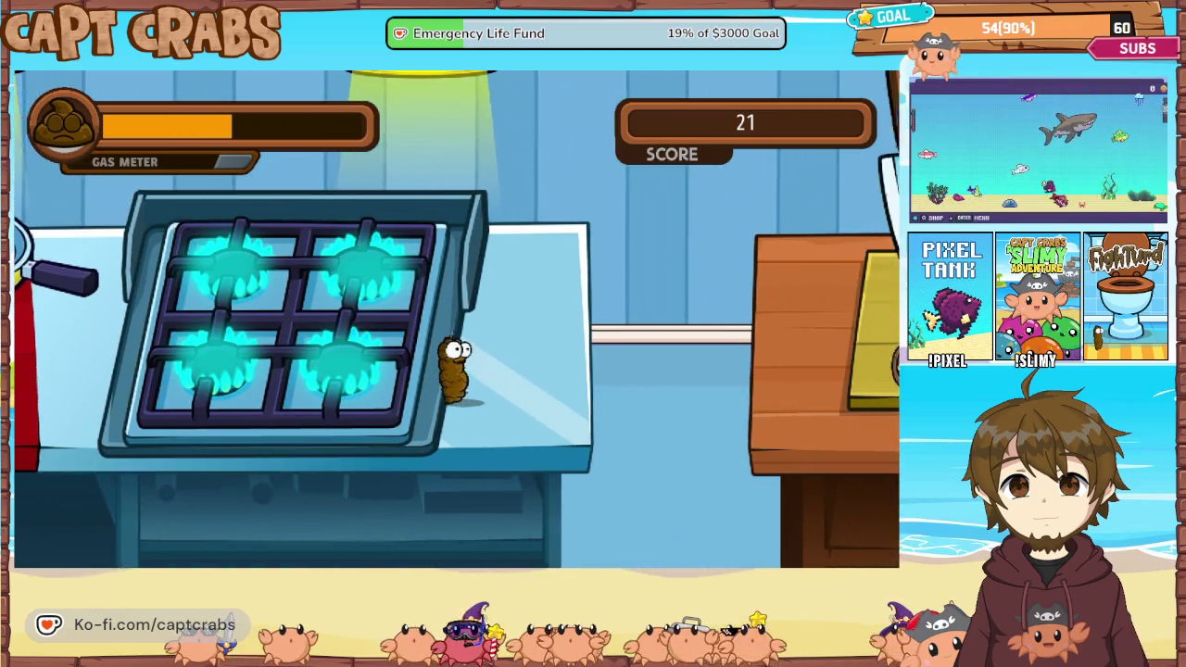
pyautogui.press('Right')
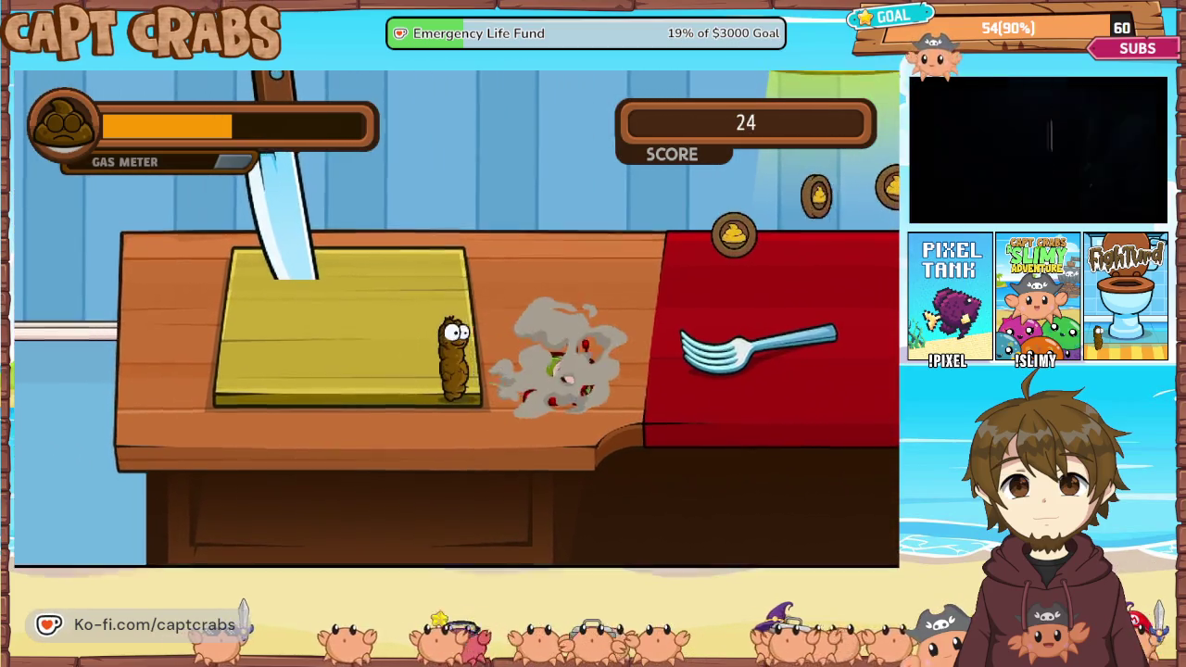
pyautogui.press('Right')
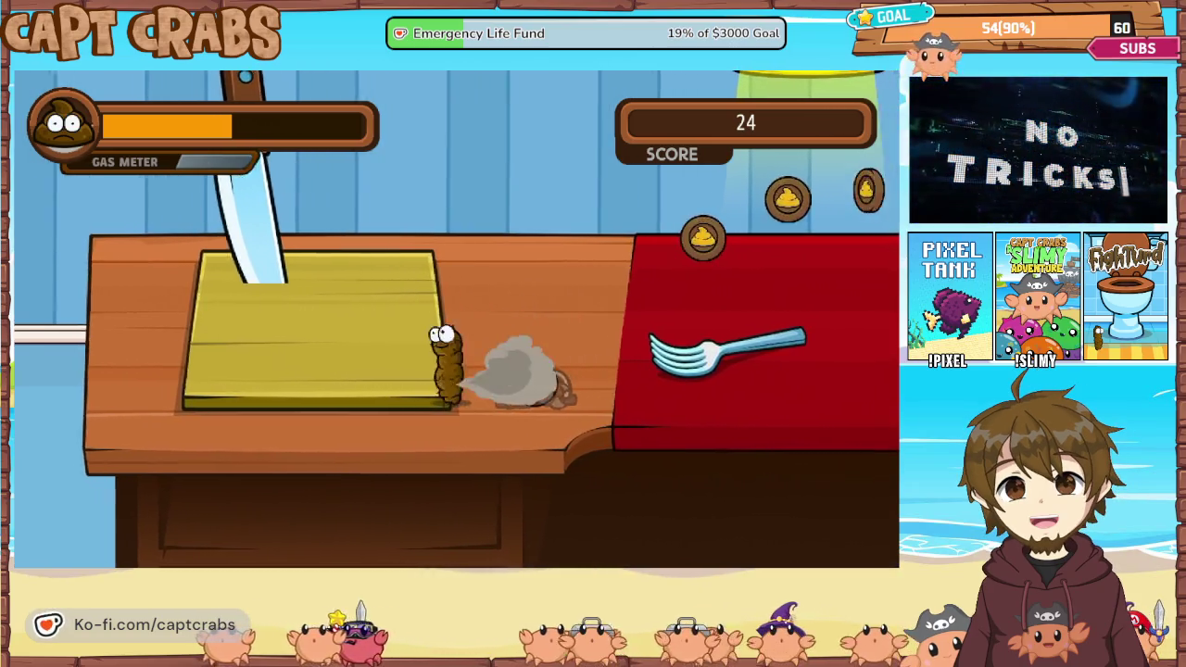
pyautogui.press('Right')
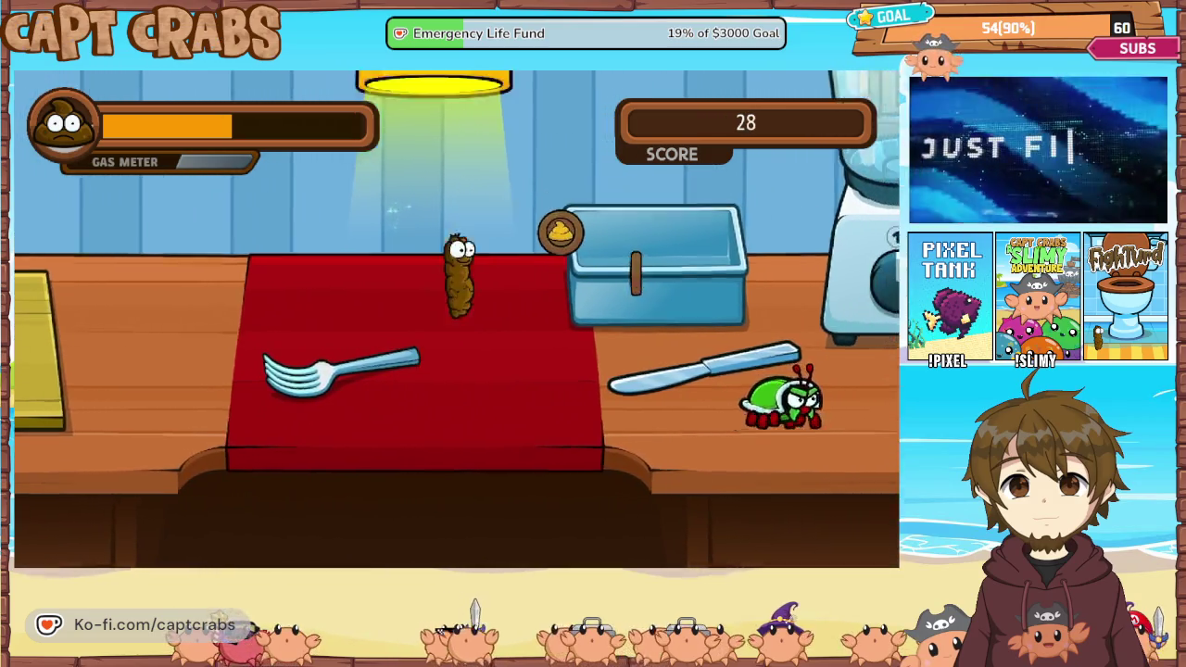
pyautogui.press('Right')
pyautogui.press('Up')
pyautogui.press('Right')
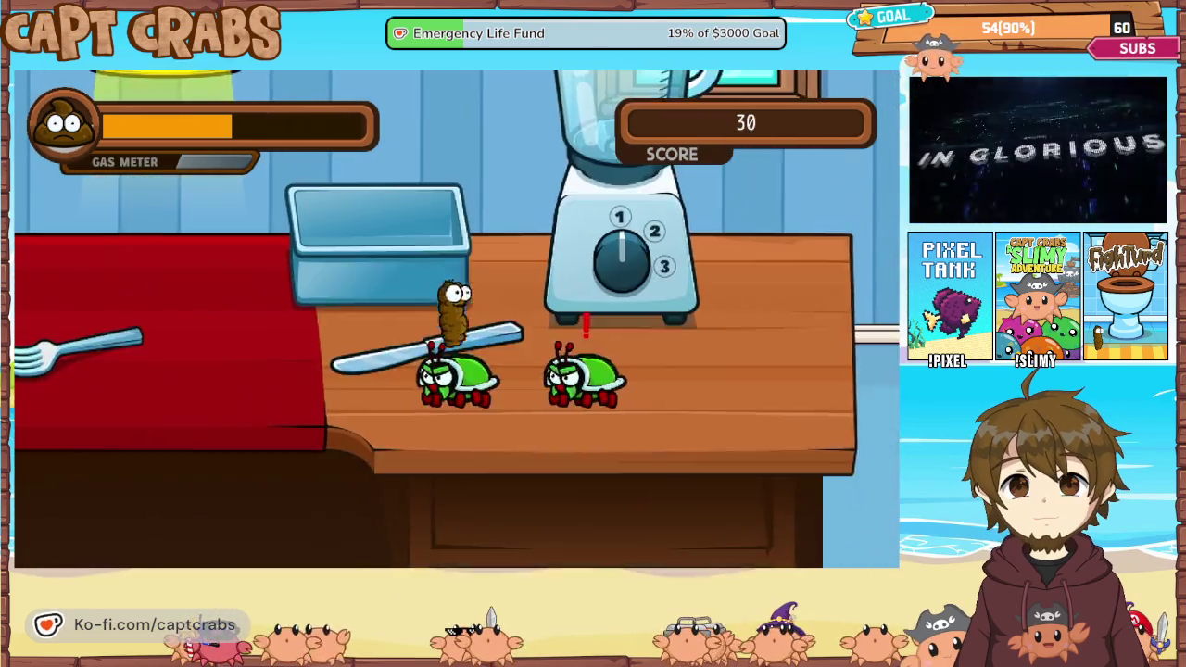
# Defeat the green bug on the knife and grab the tray and plate coins, reaching the wooden counter.
pyautogui.press('Left')
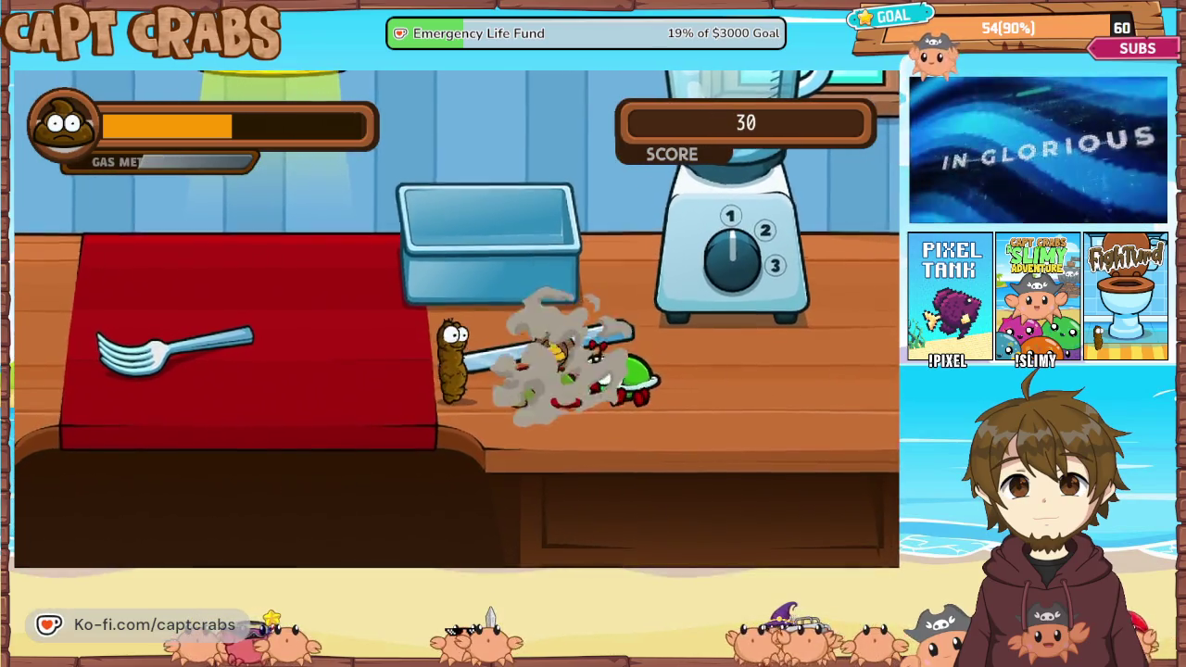
pyautogui.press('Right')
pyautogui.press('Right')
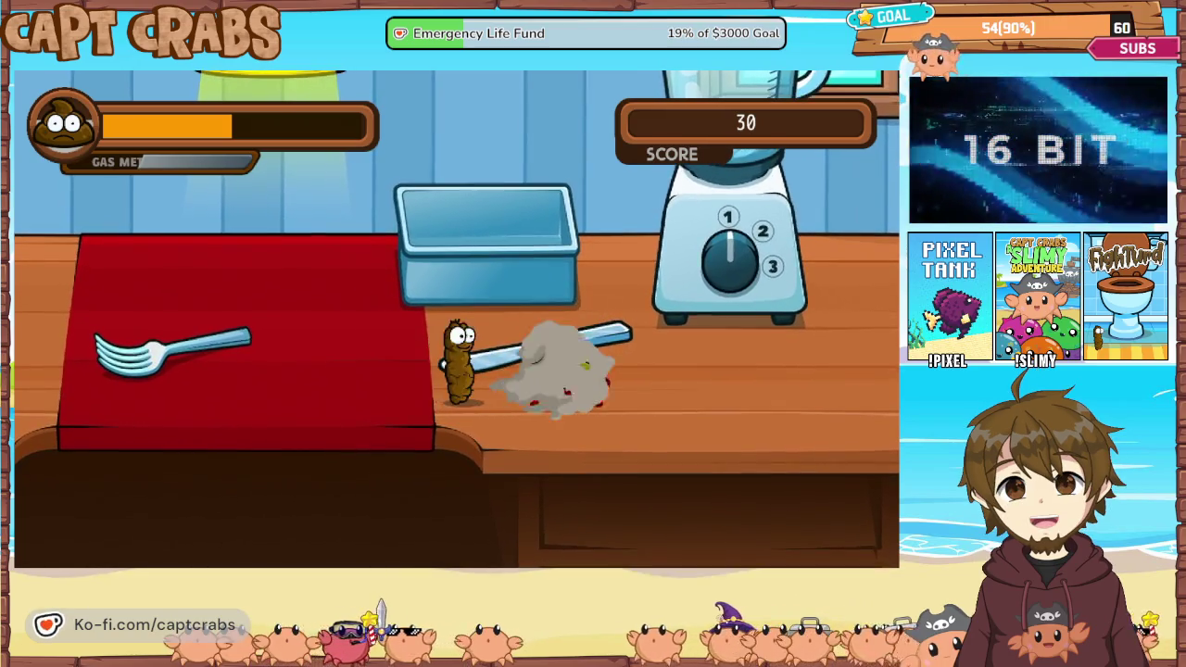
pyautogui.press('Right')
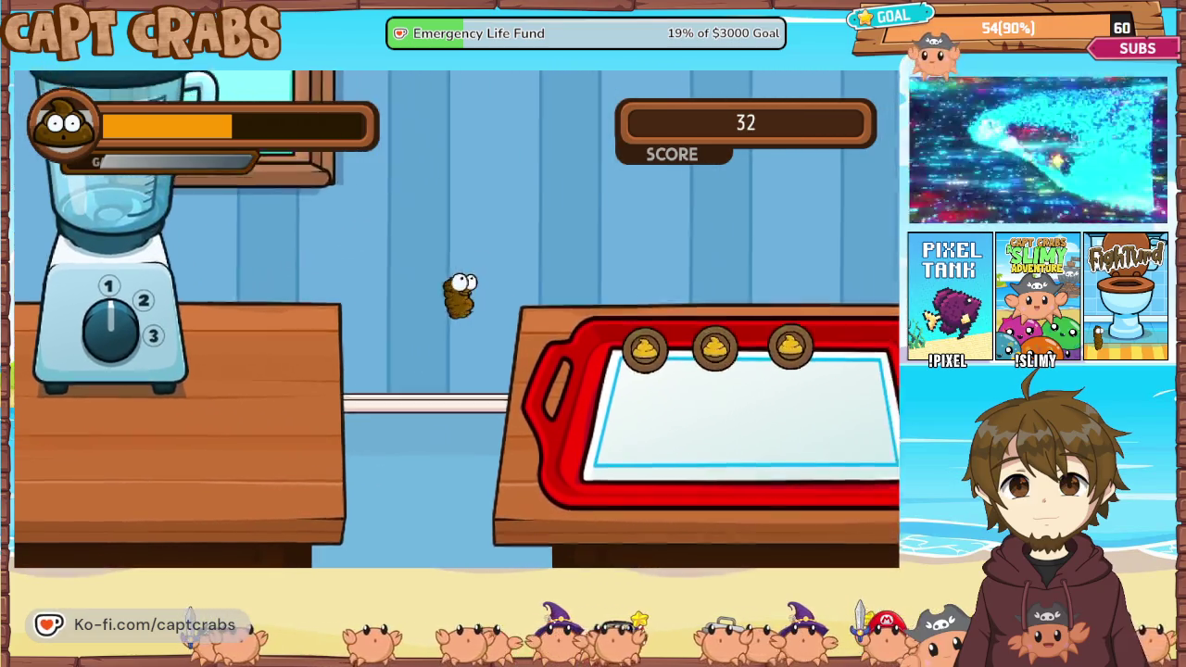
pyautogui.press('Right')
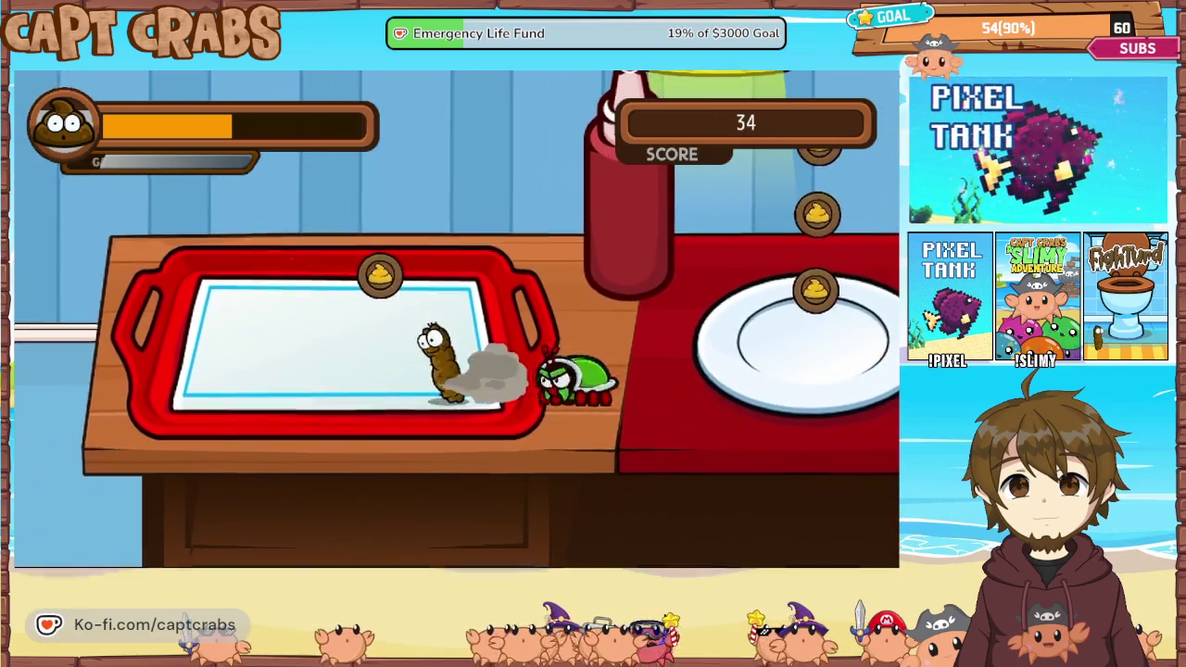
pyautogui.press('space')
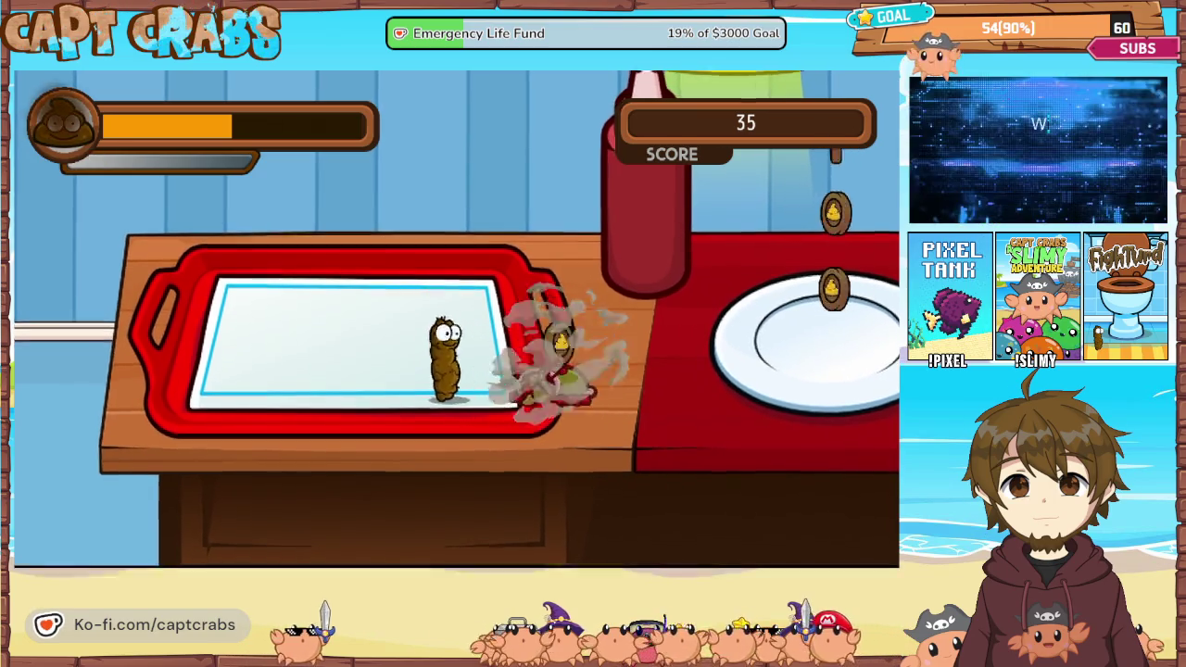
pyautogui.press('Right')
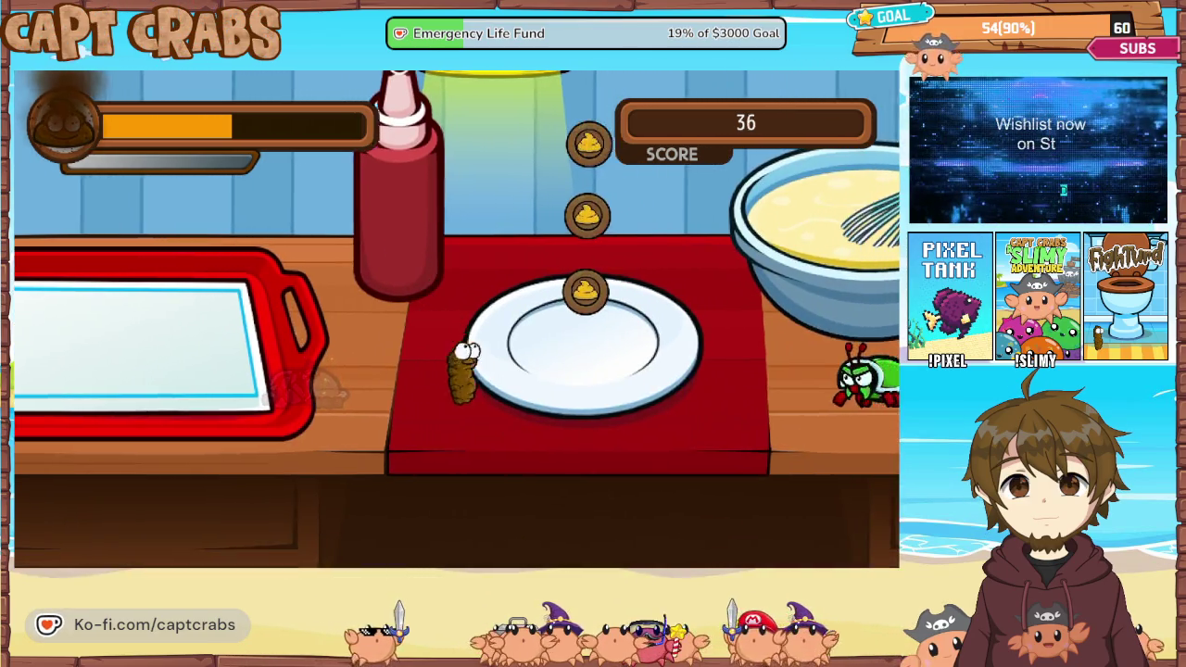
pyautogui.press('space')
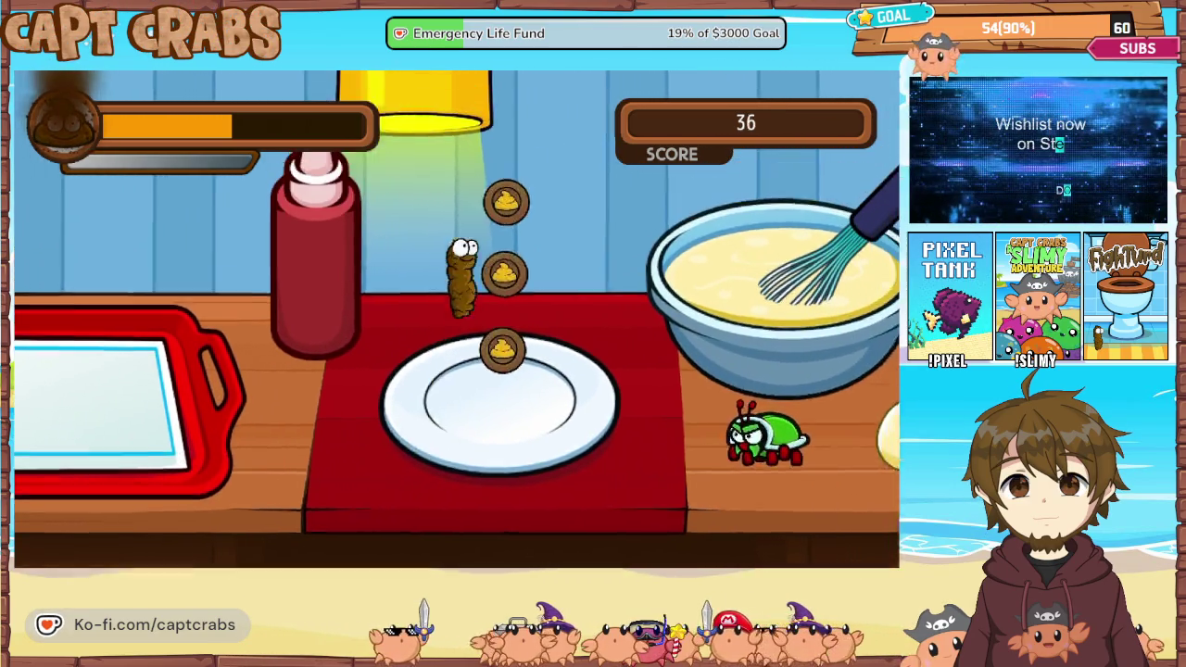
pyautogui.press('Right')
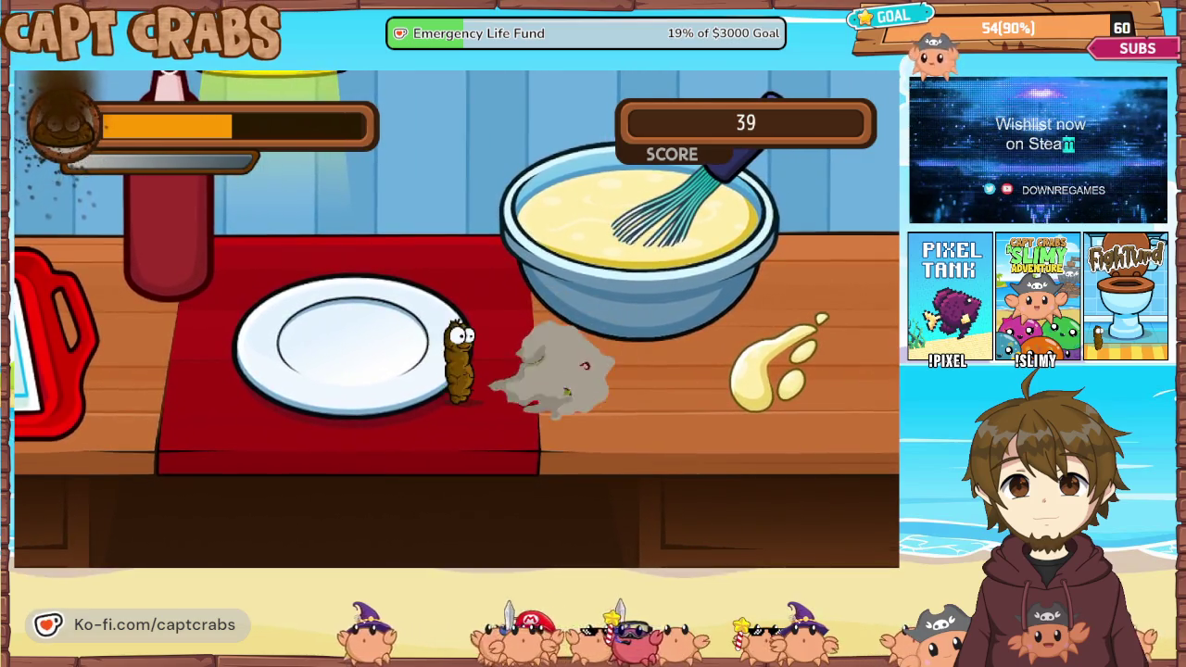
pyautogui.press('Right')
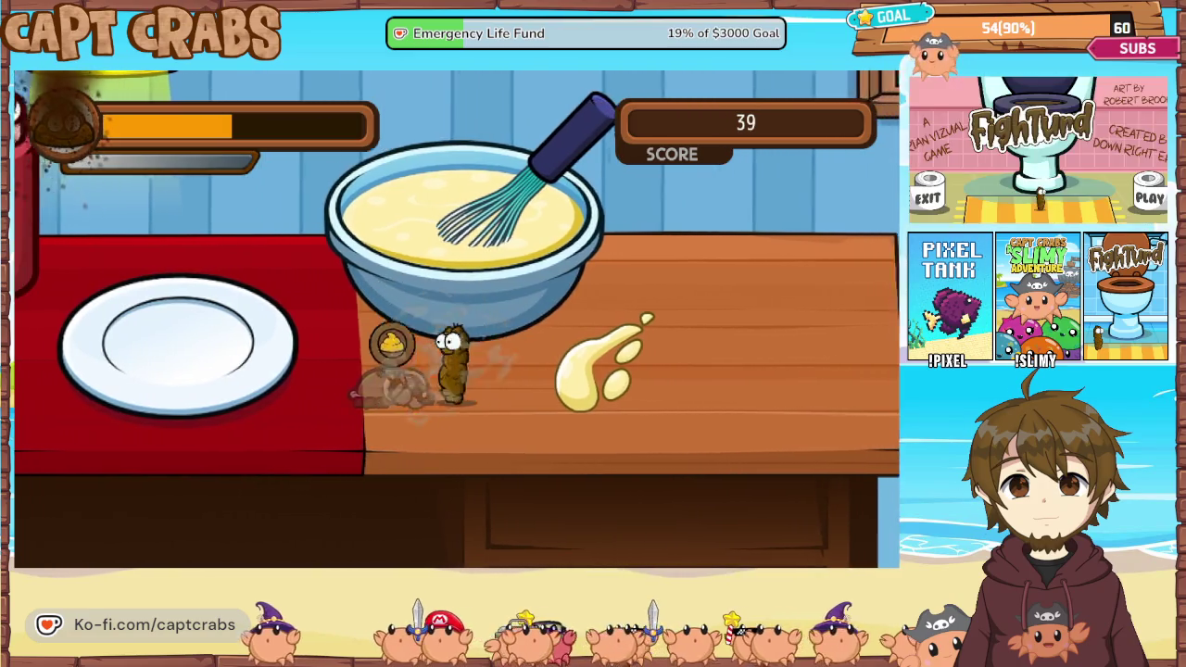
pyautogui.press('Right')
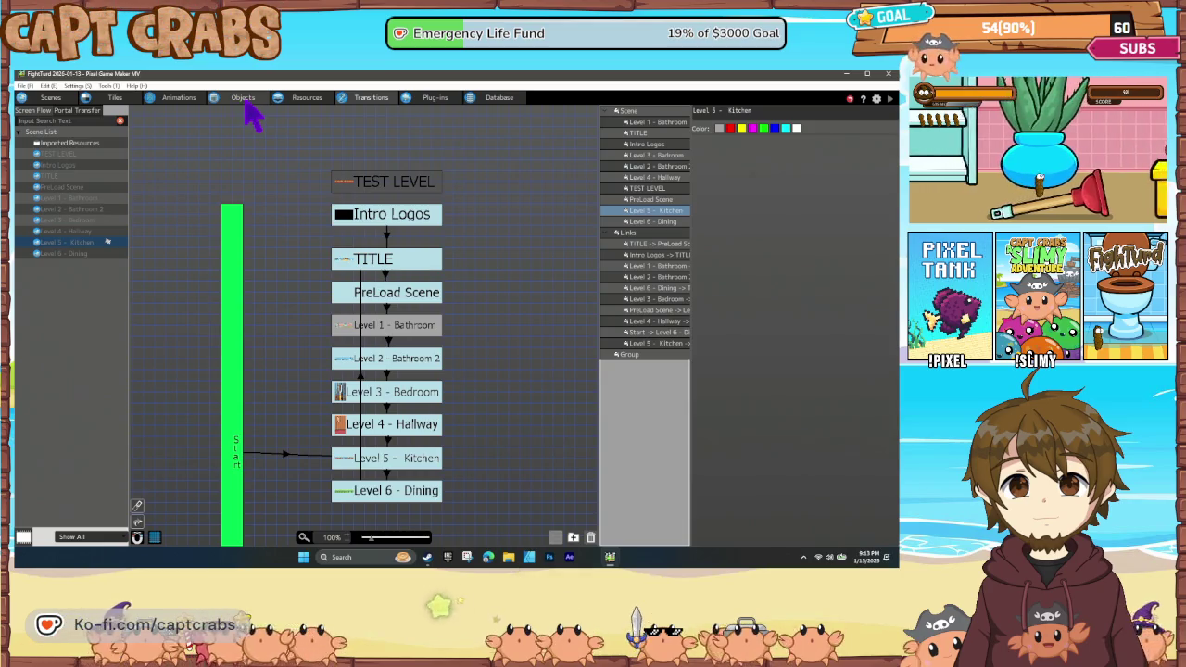
# Switch to the Objects tab to list the game's object folders.
pyautogui.click(246, 102)
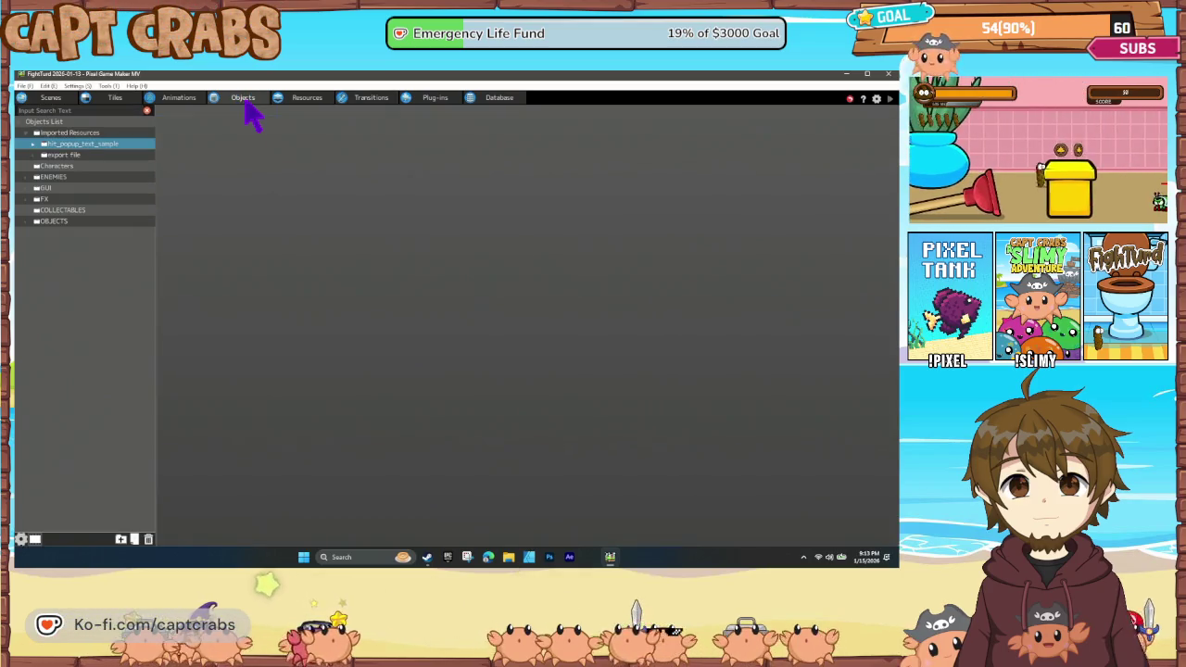
# Open the GUI Gas Meter object and inspect the condition on its first ASSIGN link.
pyautogui.click(25, 189)
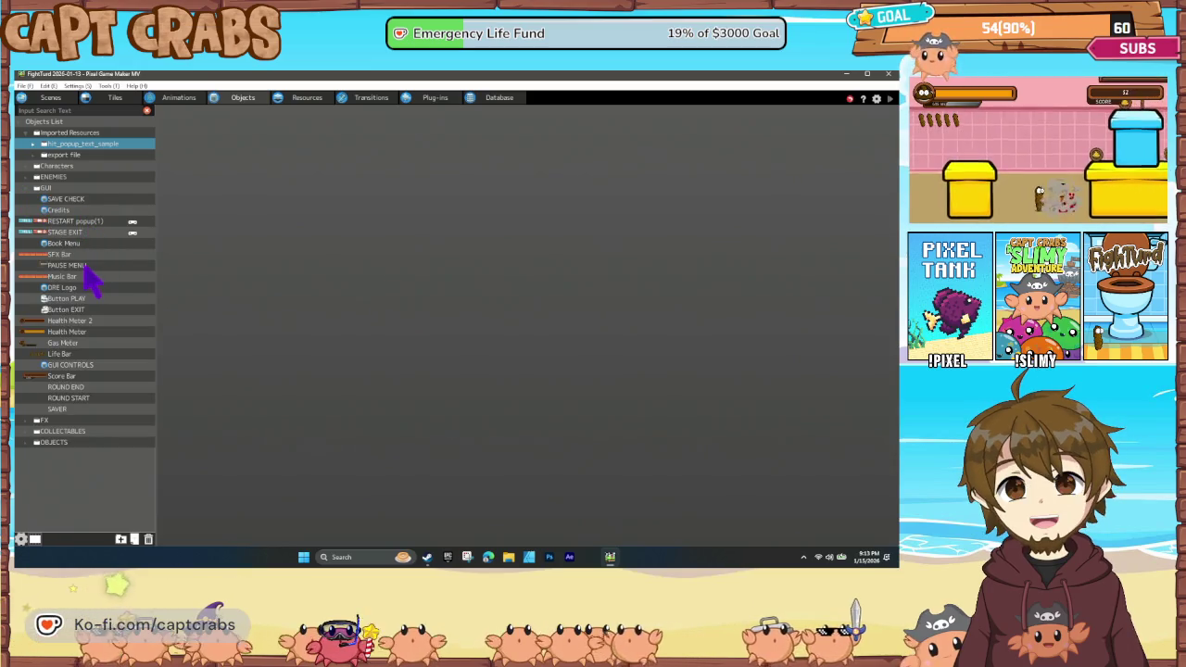
pyautogui.click(63, 344)
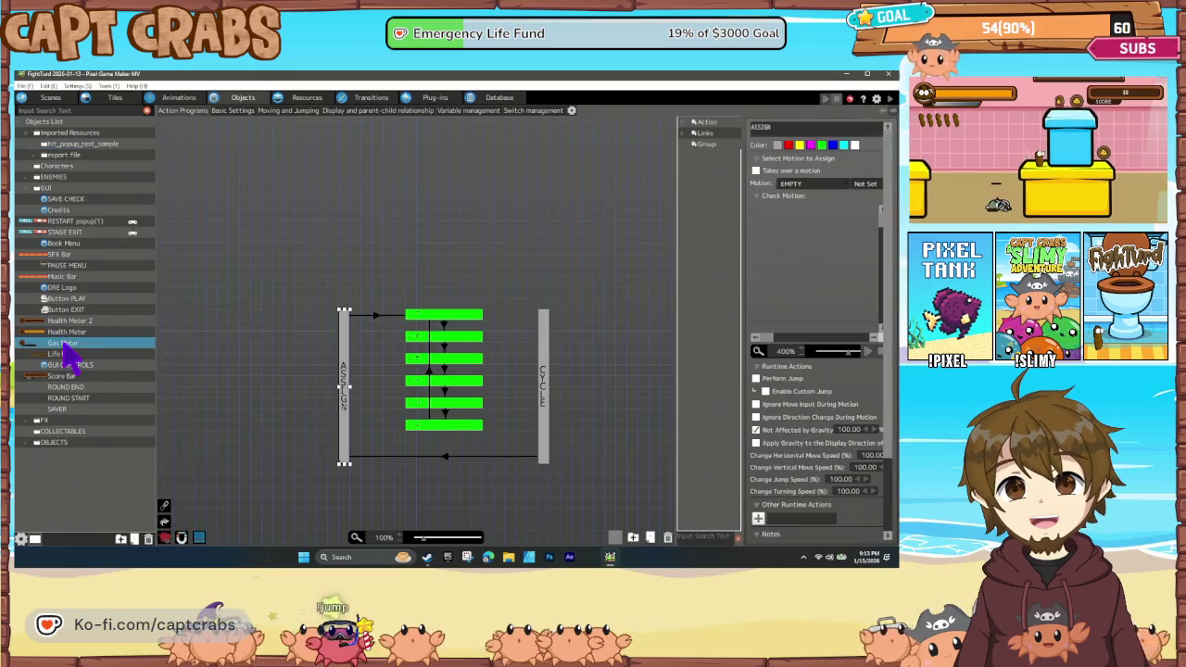
pyautogui.click(379, 316)
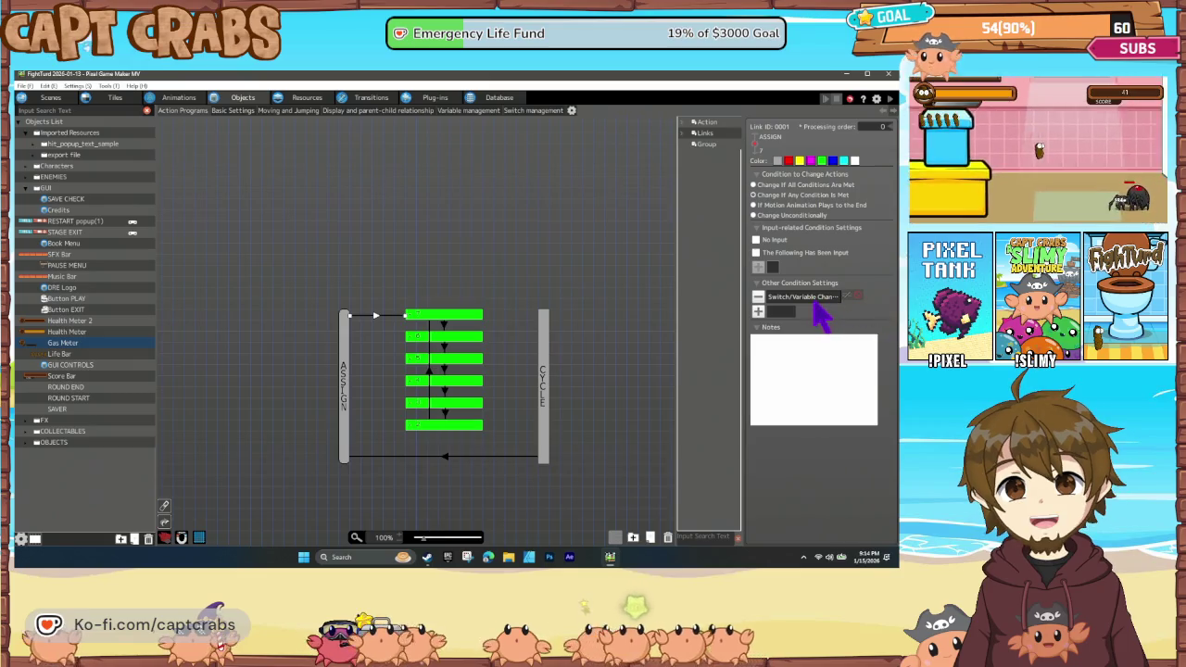
pyautogui.doubleClick(813, 297)
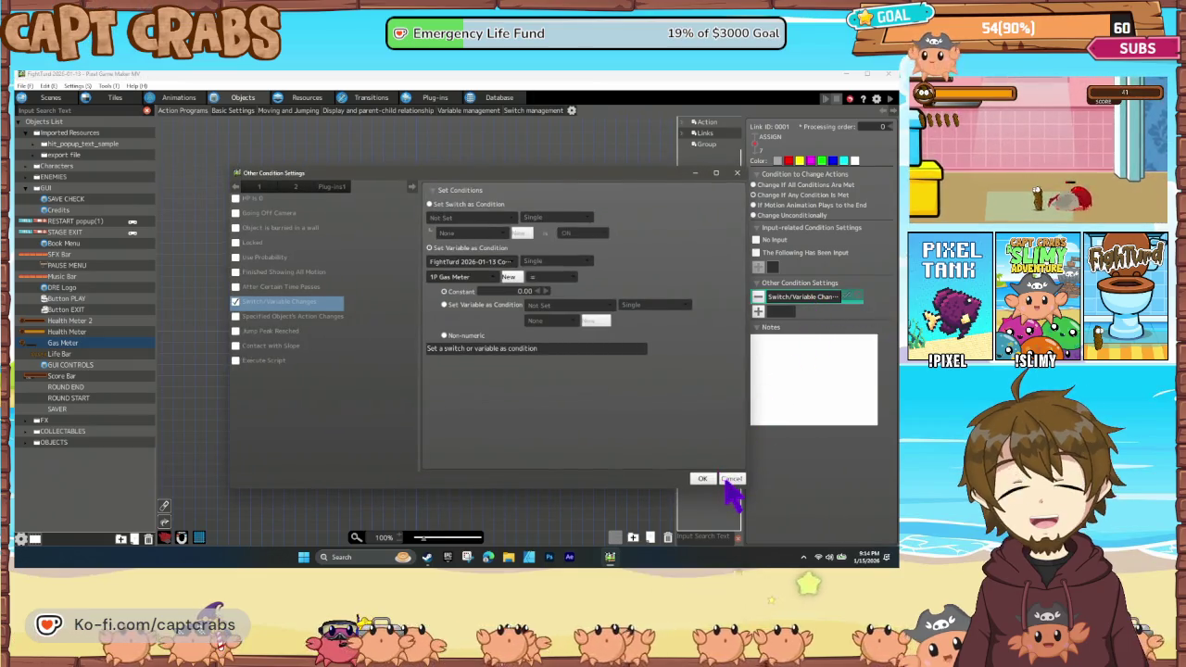
pyautogui.click(728, 478)
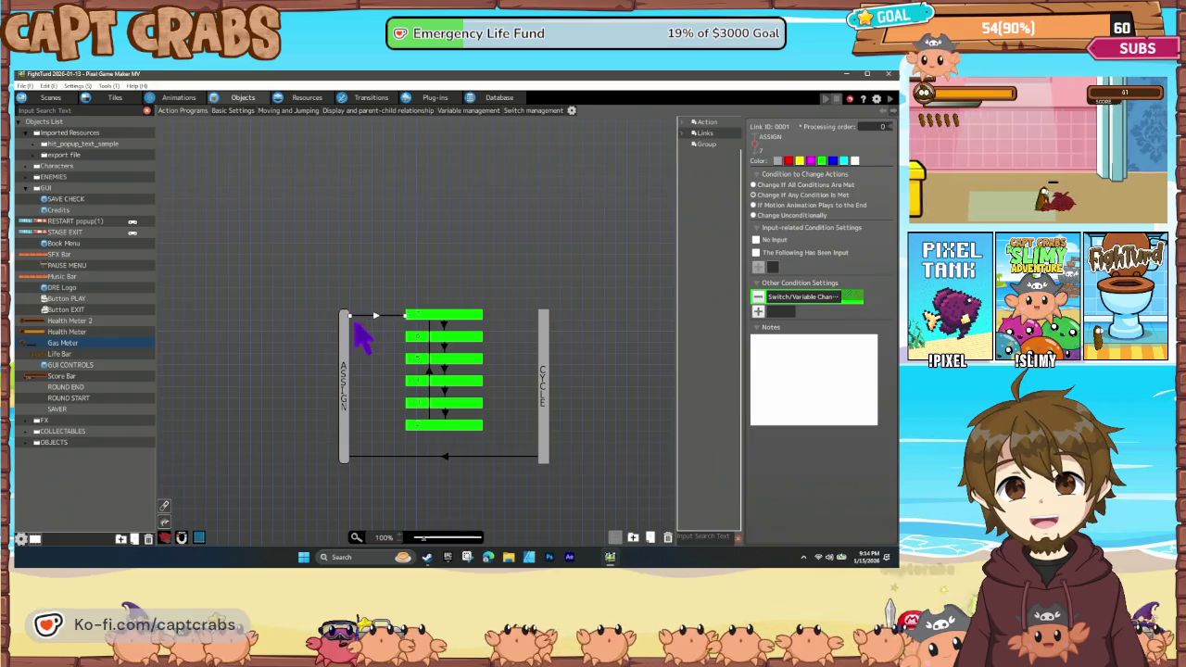
# Add links from ASSIGN to the second and third green actions.
pyautogui.rightClick(380, 319)
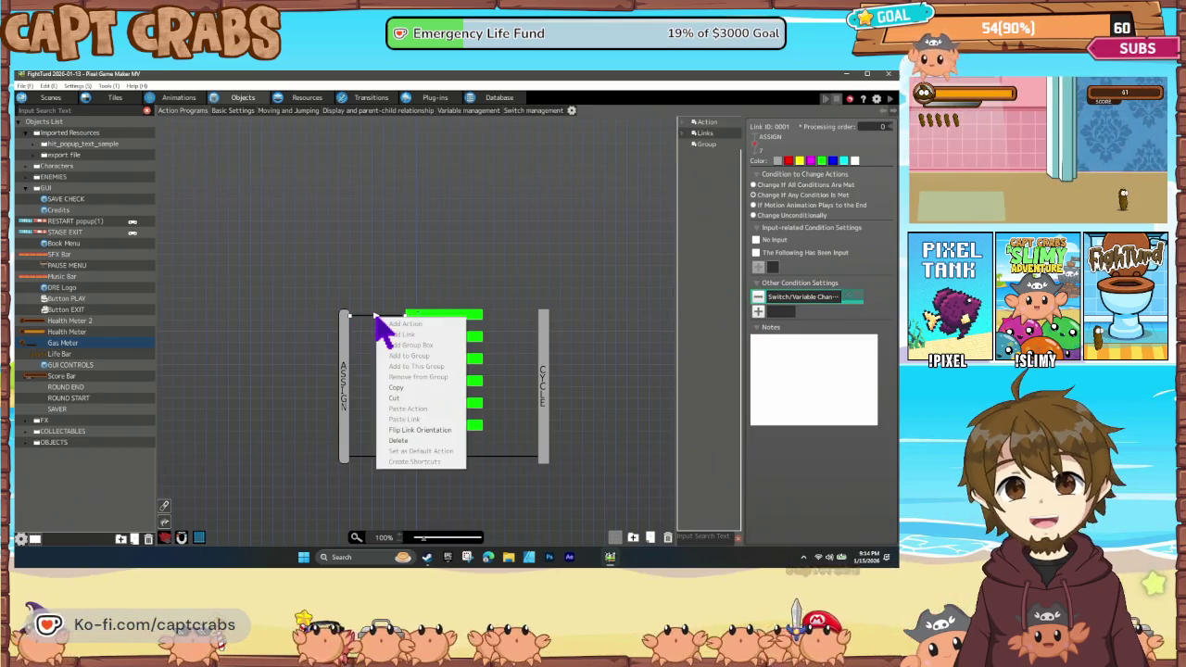
pyautogui.click(392, 402)
pyautogui.rightClick(346, 335)
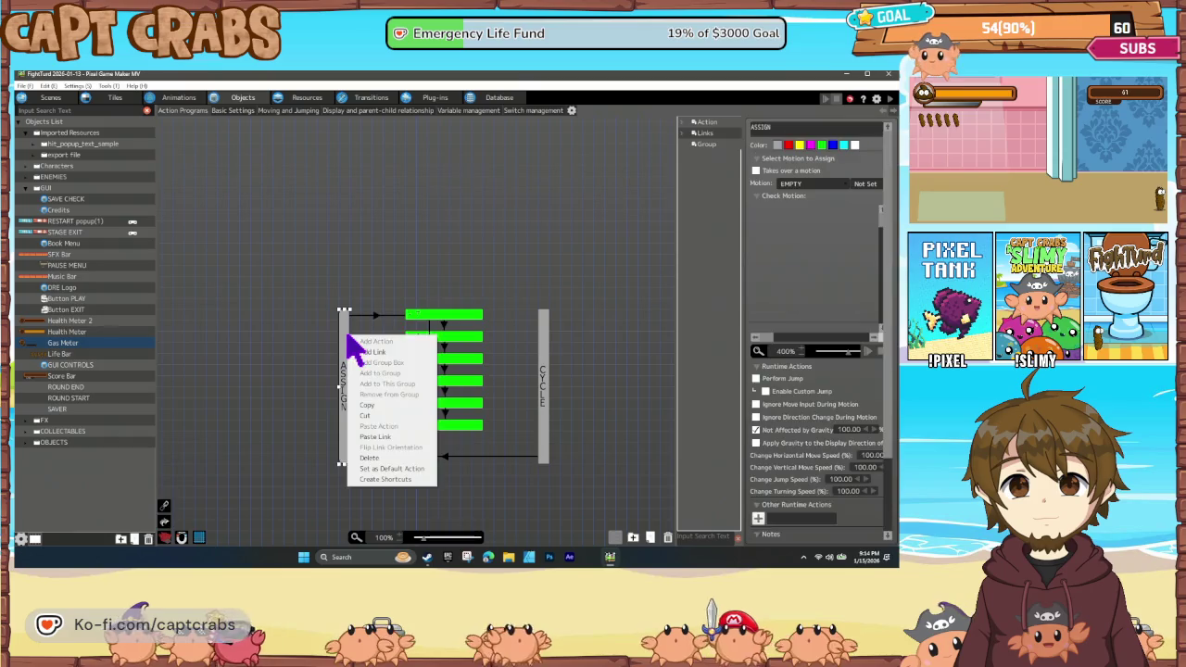
pyautogui.click(394, 446)
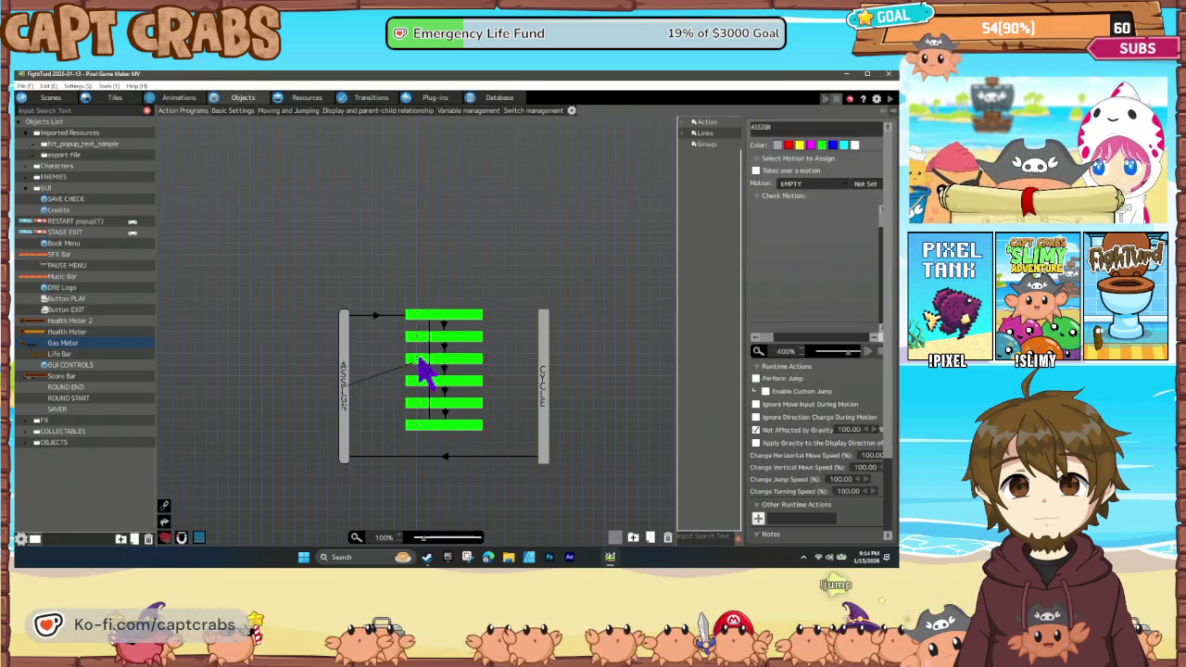
pyautogui.click(414, 356)
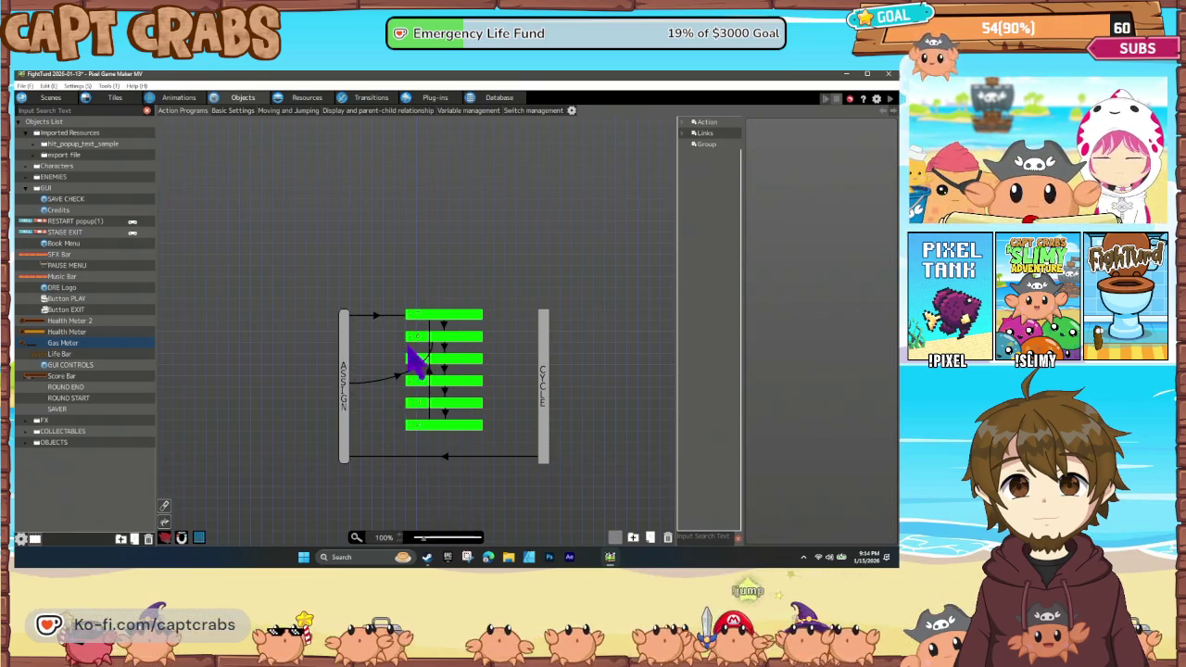
pyautogui.click(362, 385)
pyautogui.moveTo(350, 384); pyautogui.dragTo(352, 339)
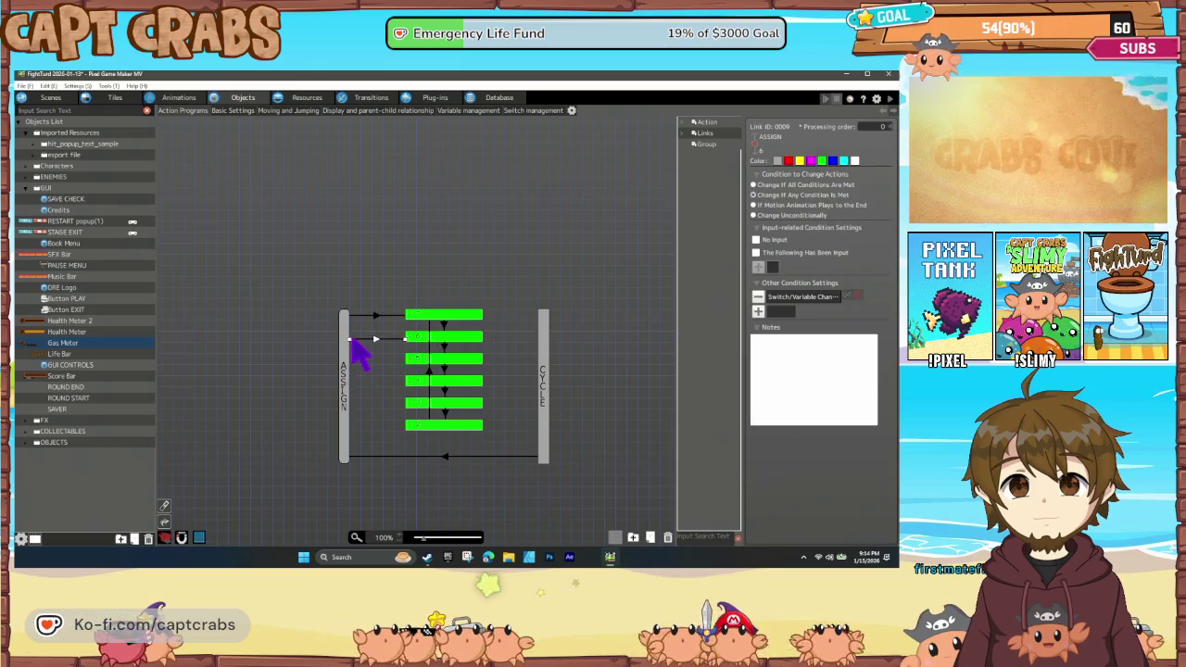
pyautogui.click(349, 370)
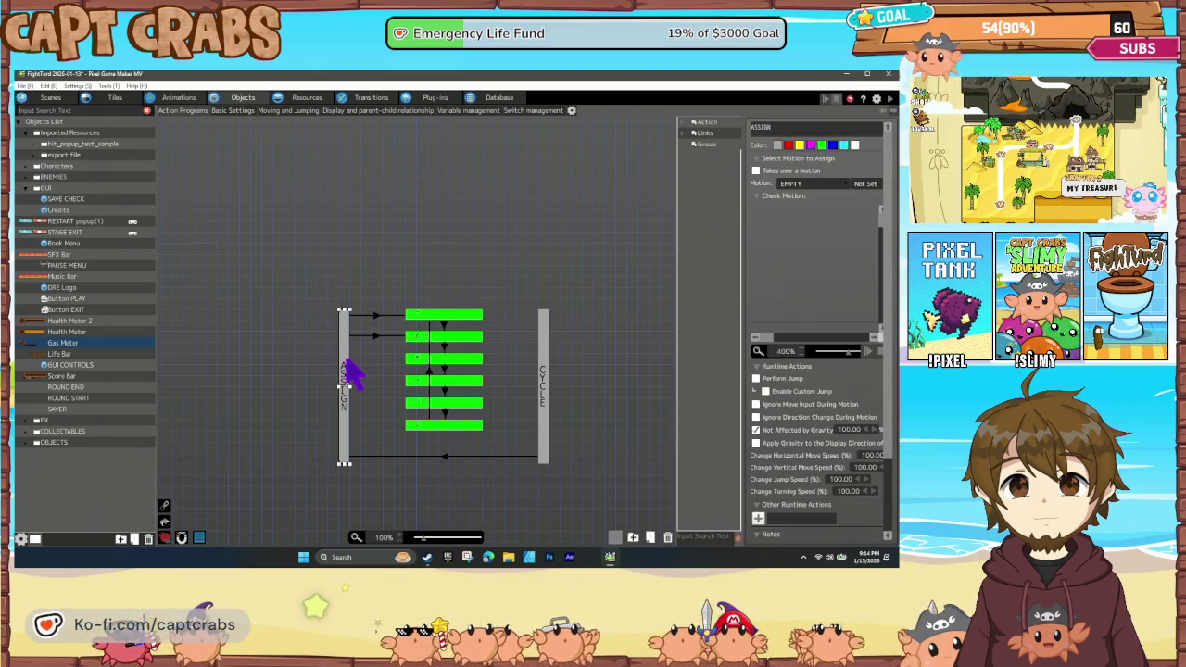
pyautogui.rightClick(347, 367)
pyautogui.click(400, 462)
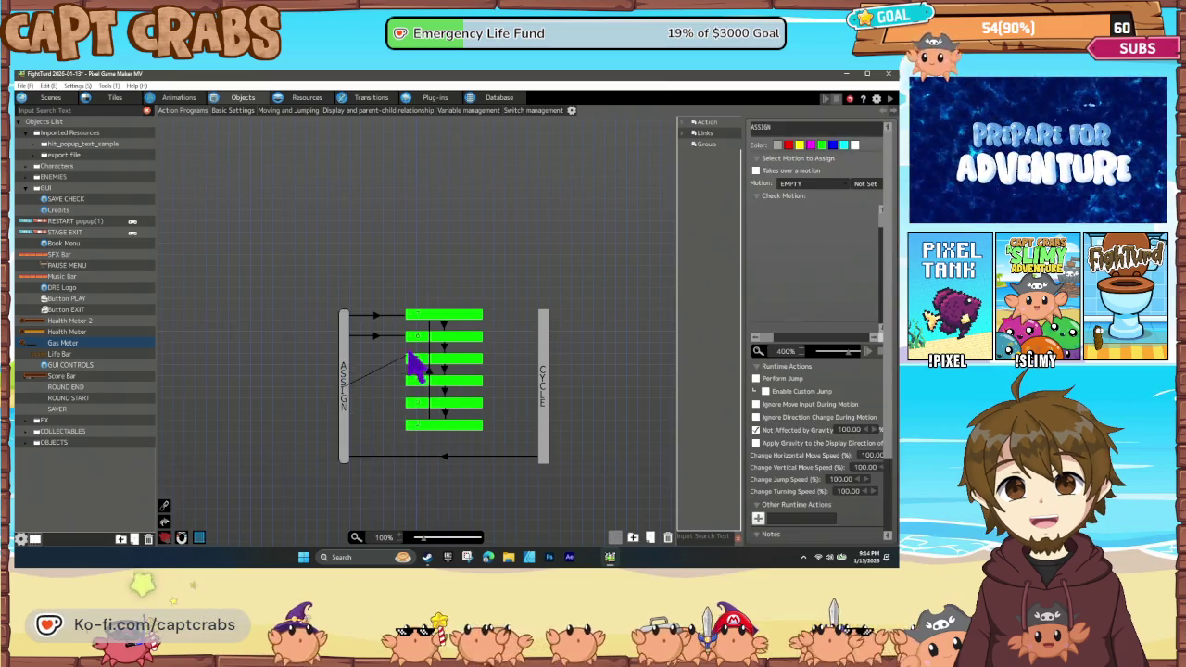
pyautogui.click(374, 385)
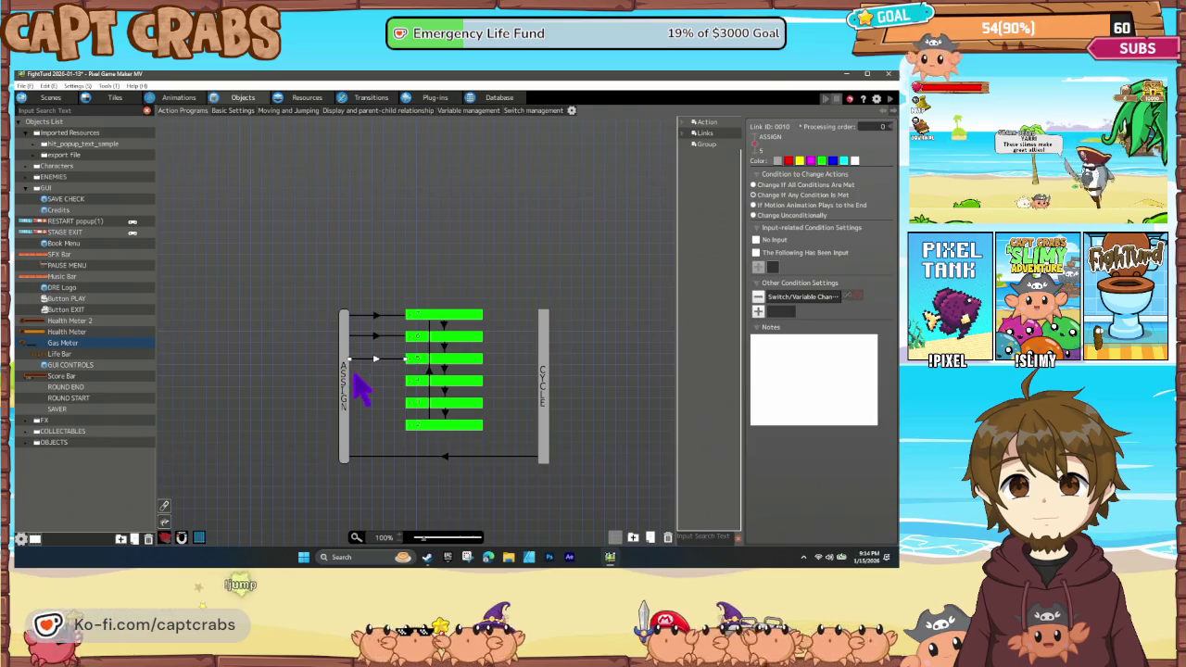
# Paste another link from ASSIGN into the fourth action.
pyautogui.rightClick(349, 384)
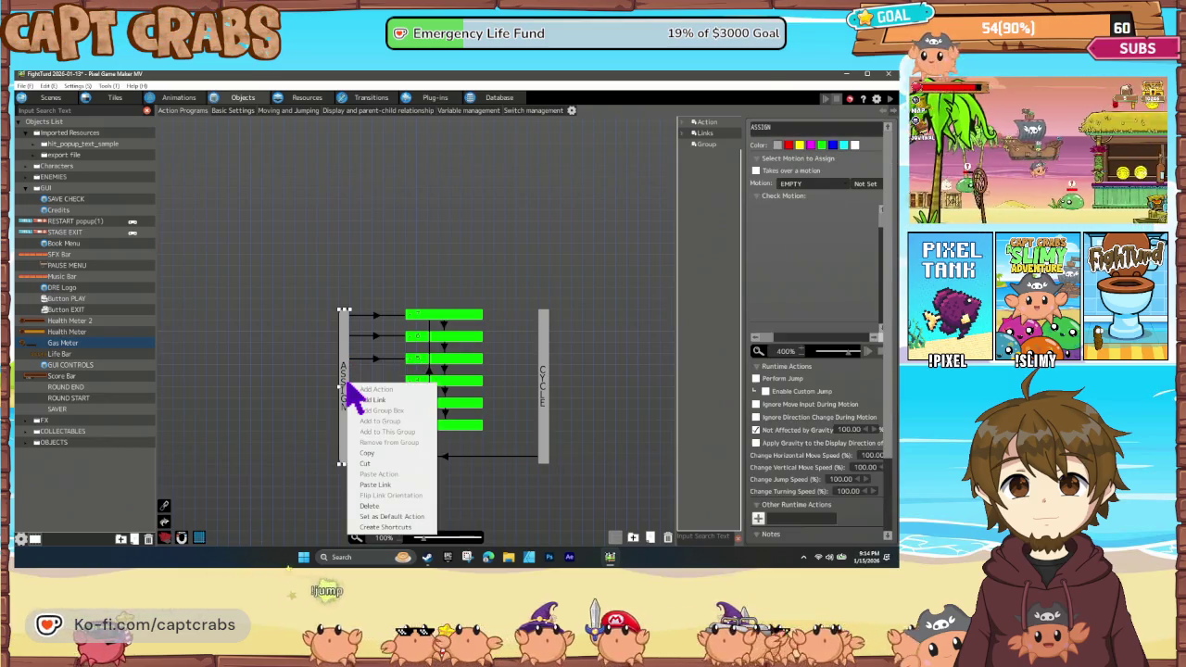
pyautogui.click(389, 485)
pyautogui.click(407, 391)
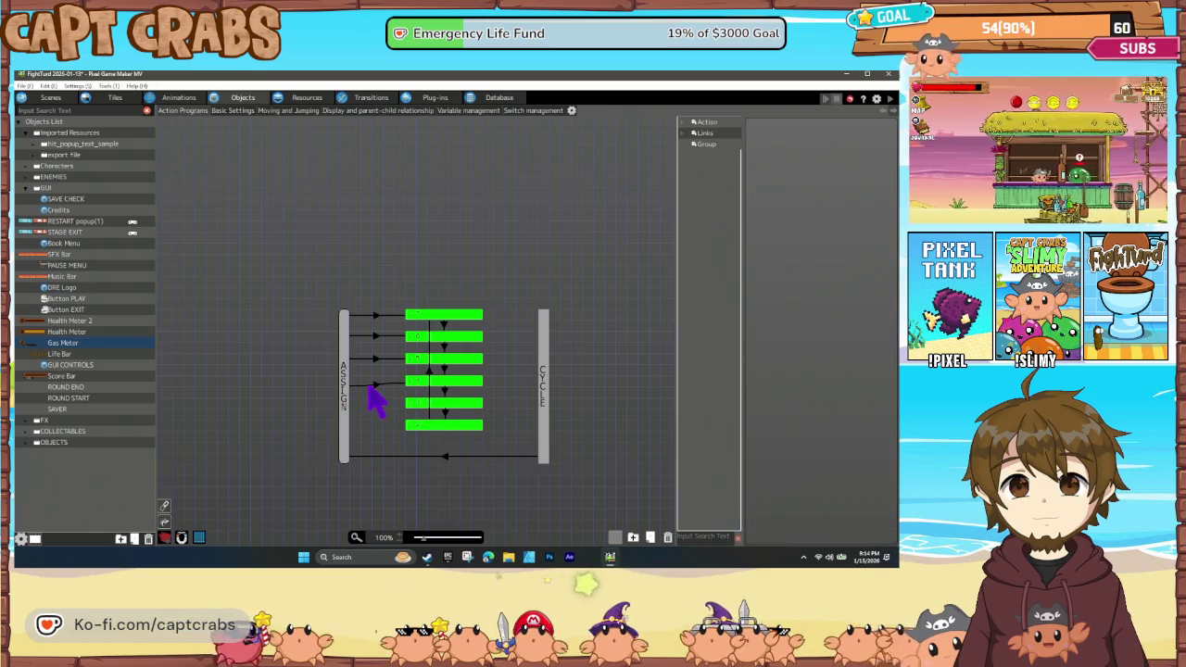
pyautogui.click(375, 386)
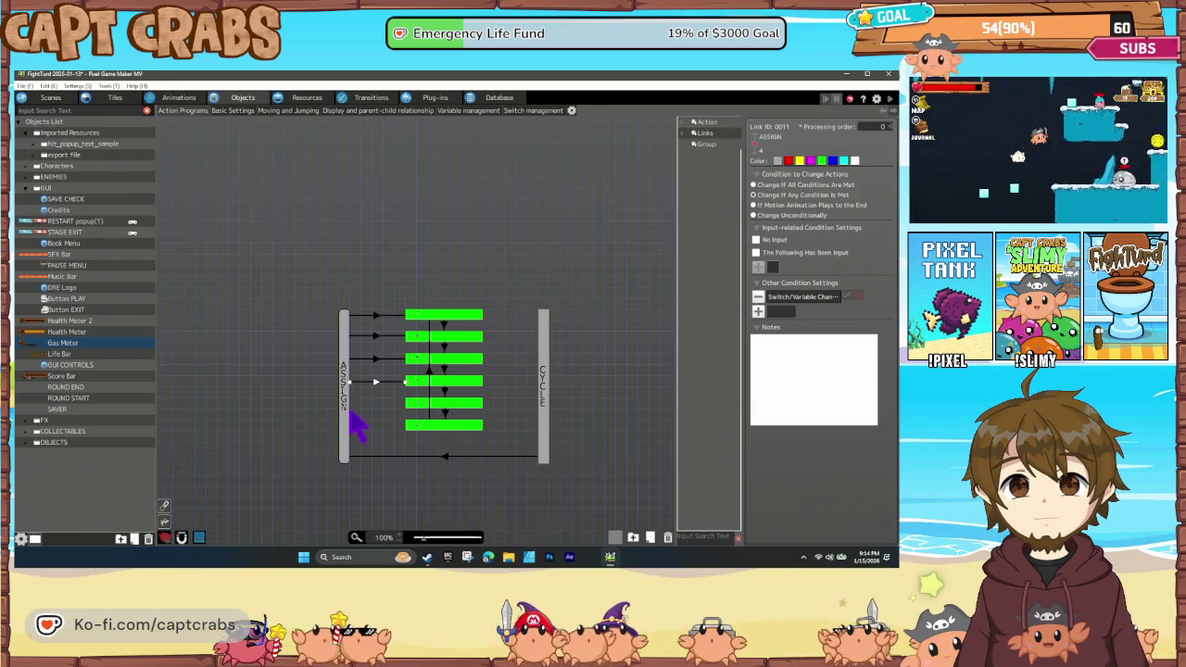
# Paste two more ASSIGN links and reroute them to the fifth and sixth actions.
pyautogui.rightClick(359, 411)
pyautogui.click(383, 514)
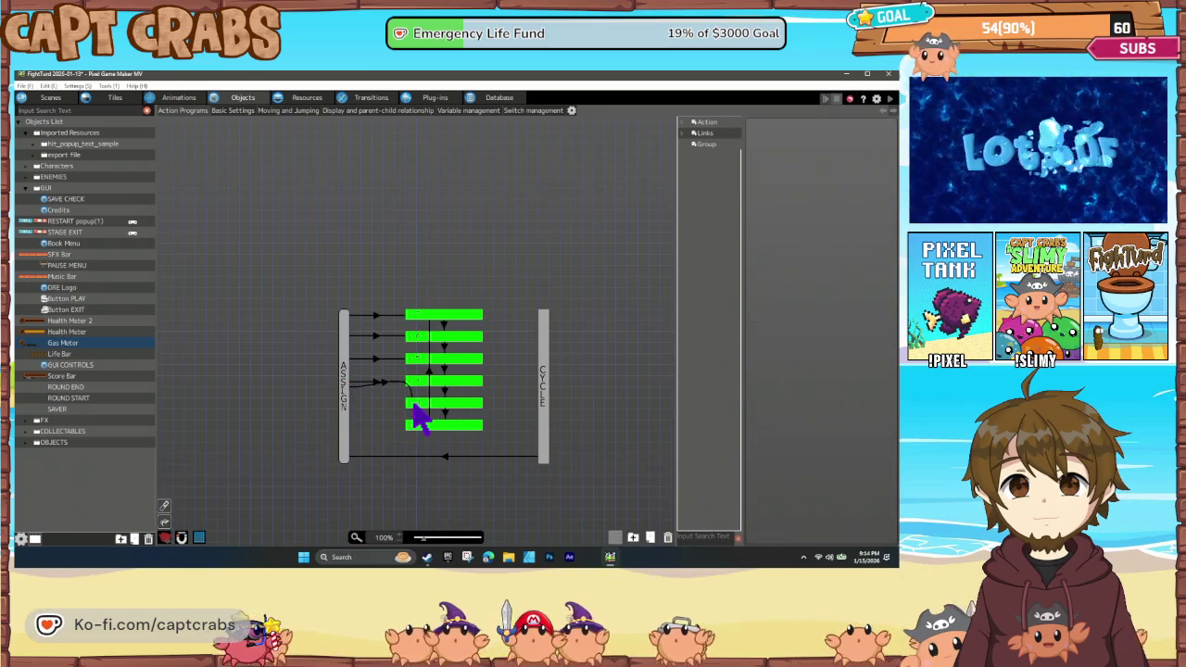
pyautogui.click(407, 388)
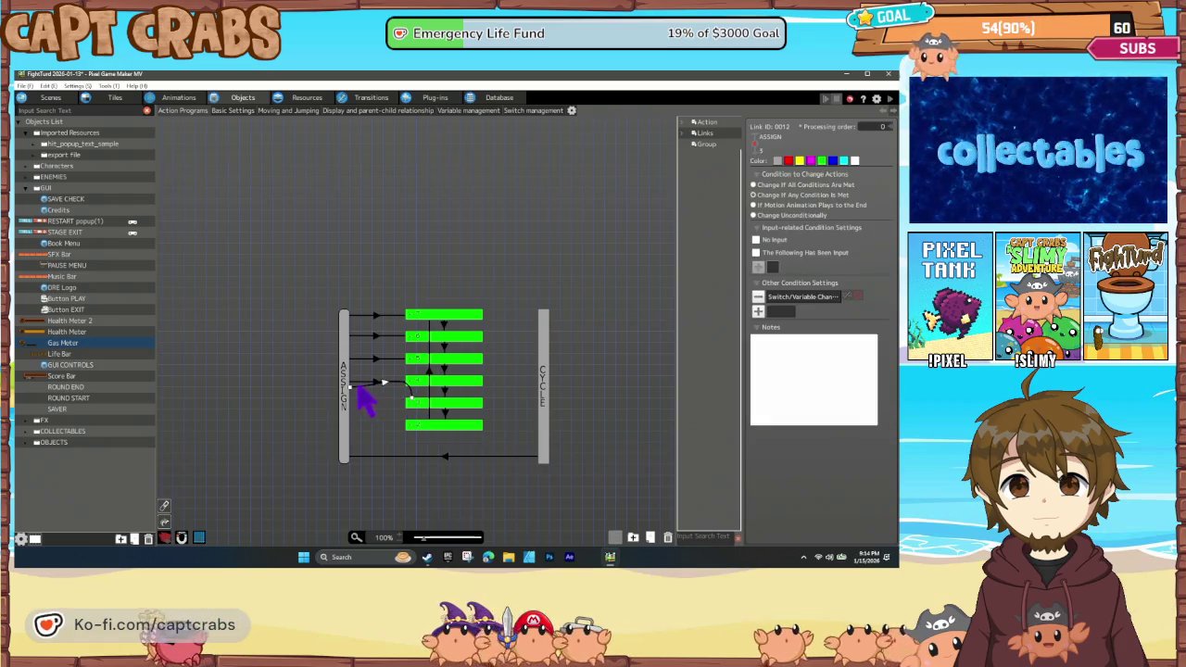
pyautogui.moveTo(351, 387); pyautogui.dragTo(350, 407)
pyautogui.rightClick(346, 418)
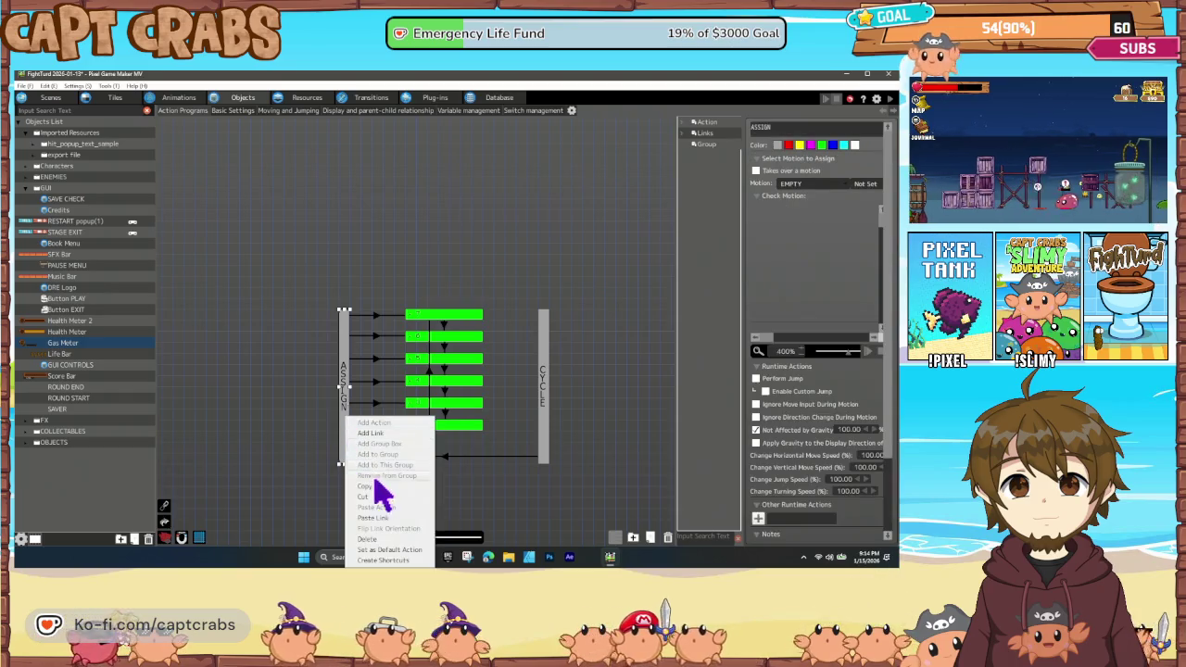
pyautogui.click(391, 518)
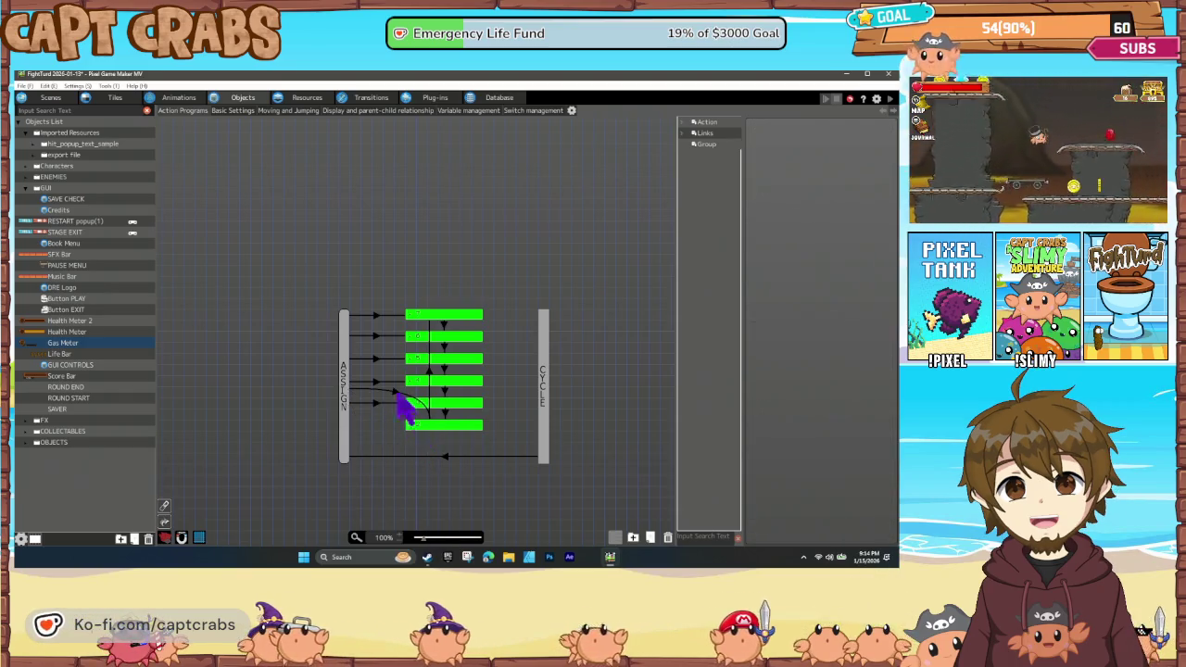
pyautogui.click(396, 396)
pyautogui.moveTo(352, 400); pyautogui.dragTo(350, 424)
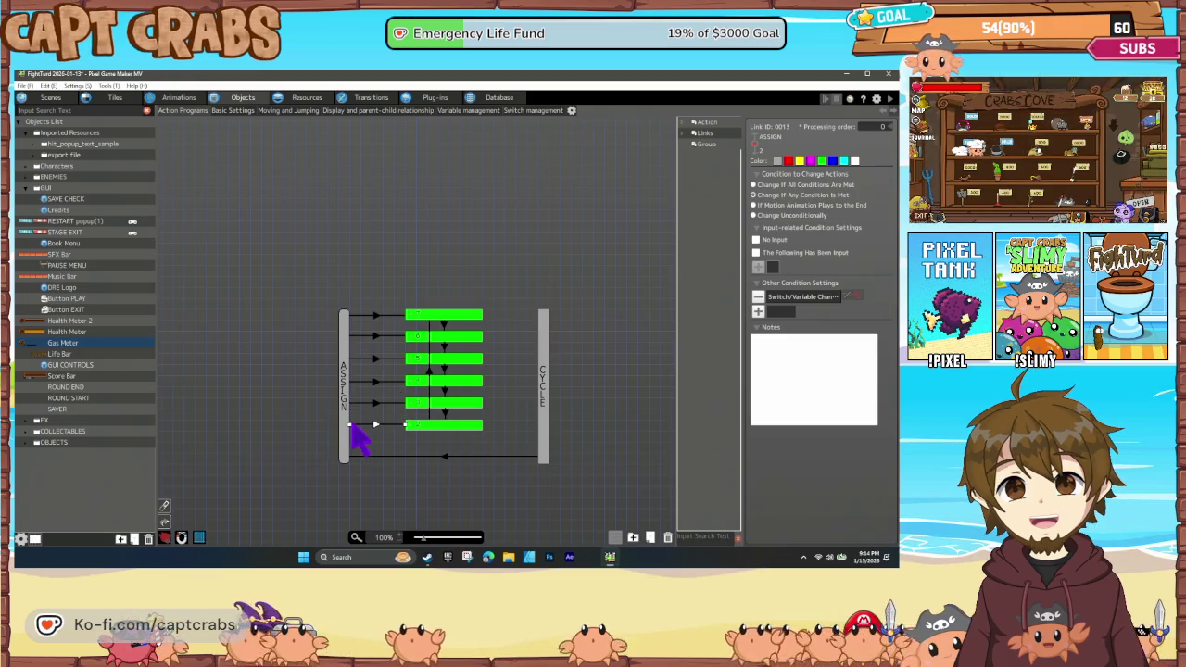
# Set the second link's 1P Gas Meter condition value to 1 and confirm the third link's condition.
pyautogui.click(374, 335)
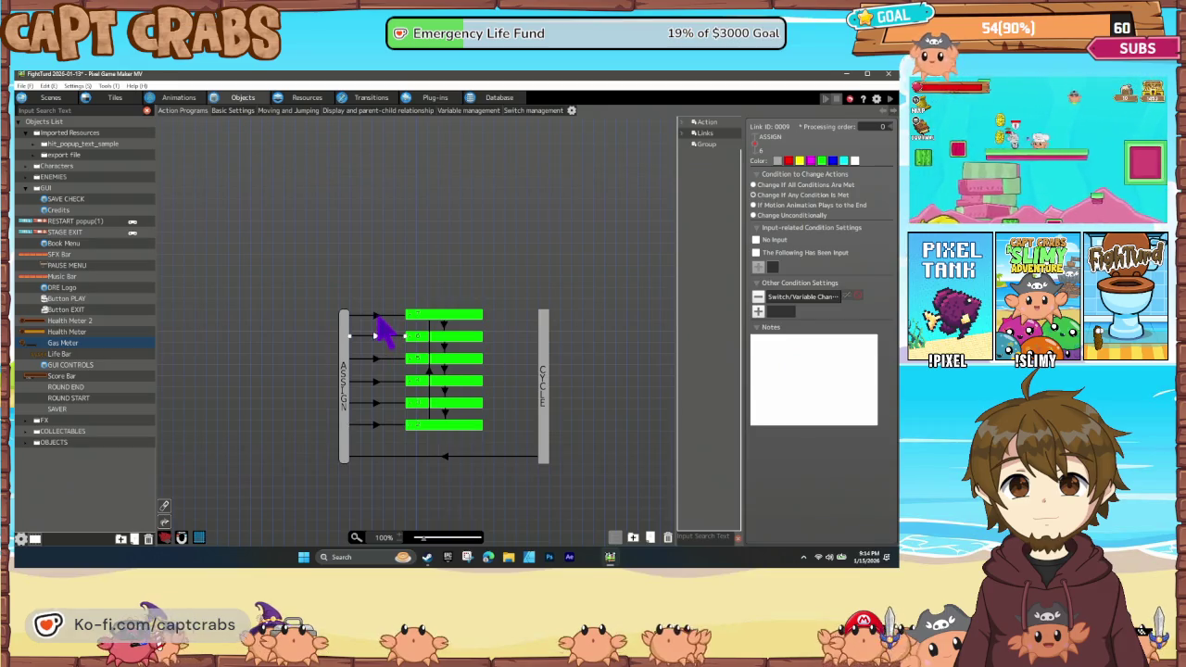
pyautogui.doubleClick(788, 298)
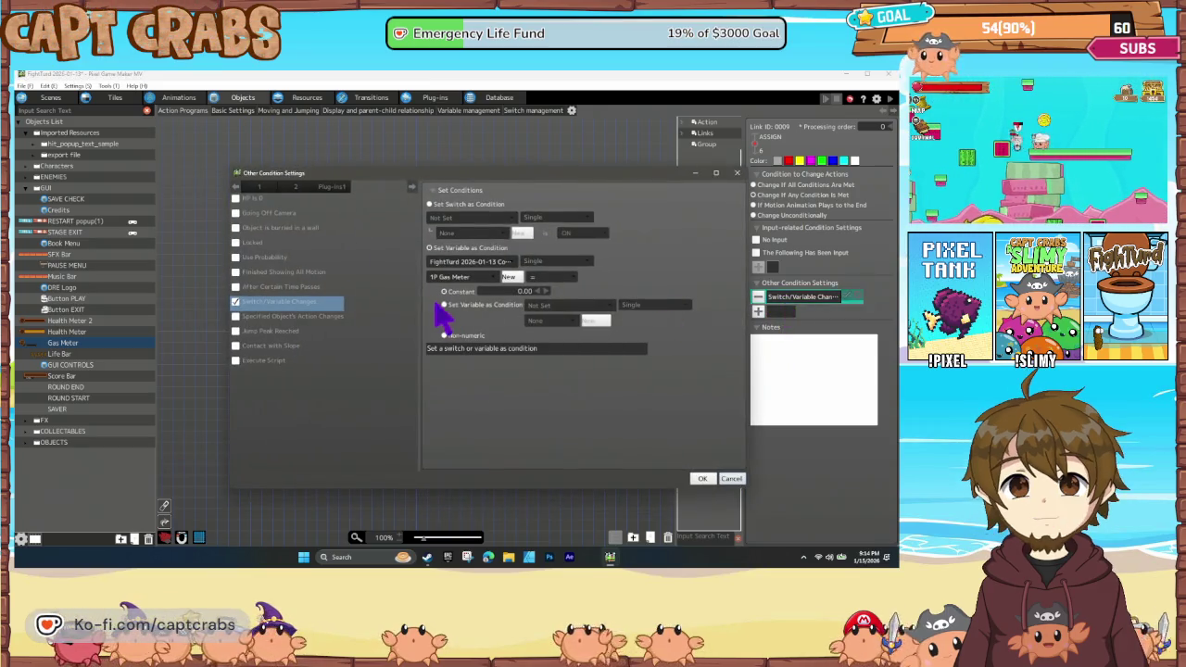
pyautogui.write('1')
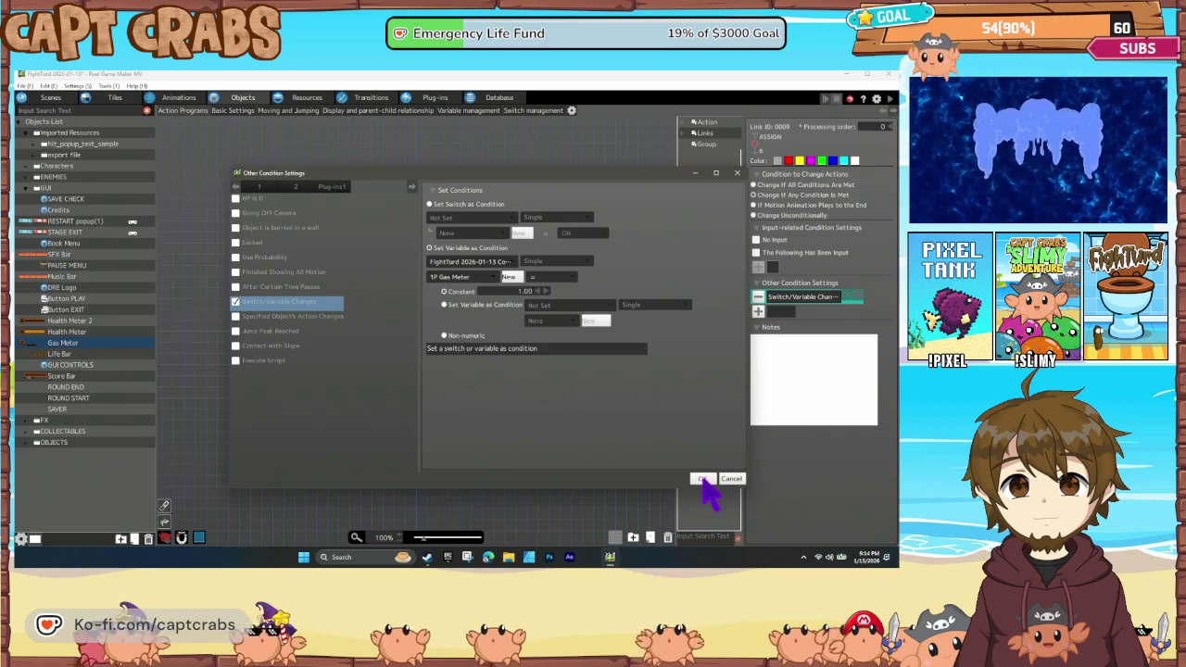
pyautogui.click(702, 479)
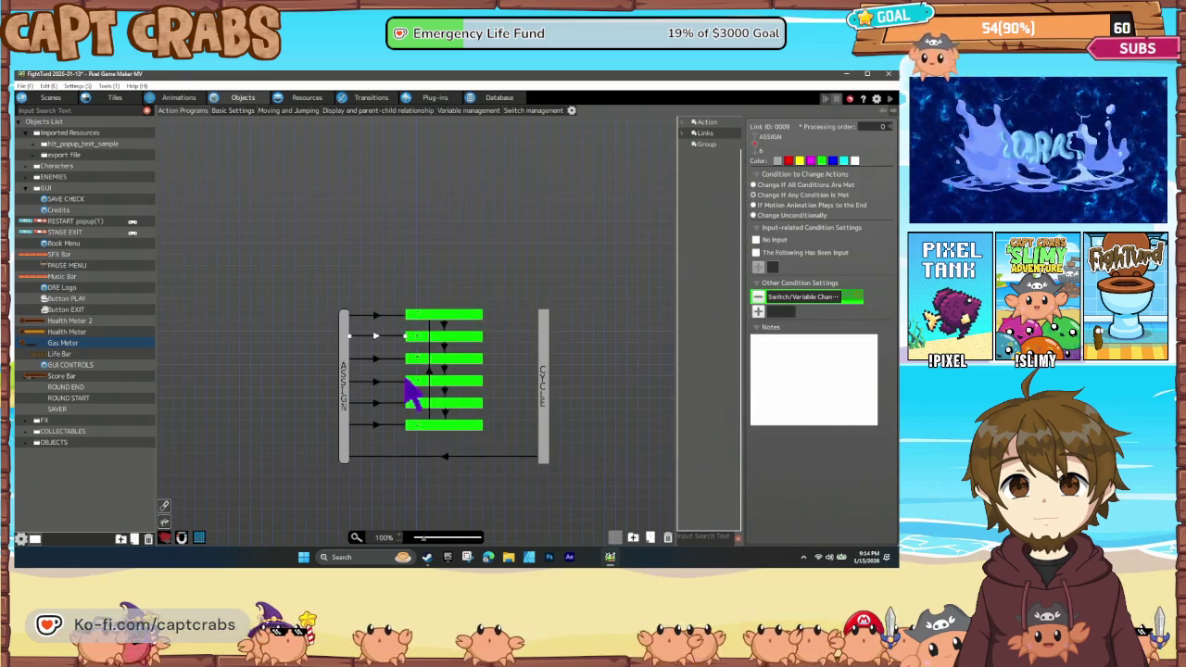
pyautogui.doubleClick(787, 297)
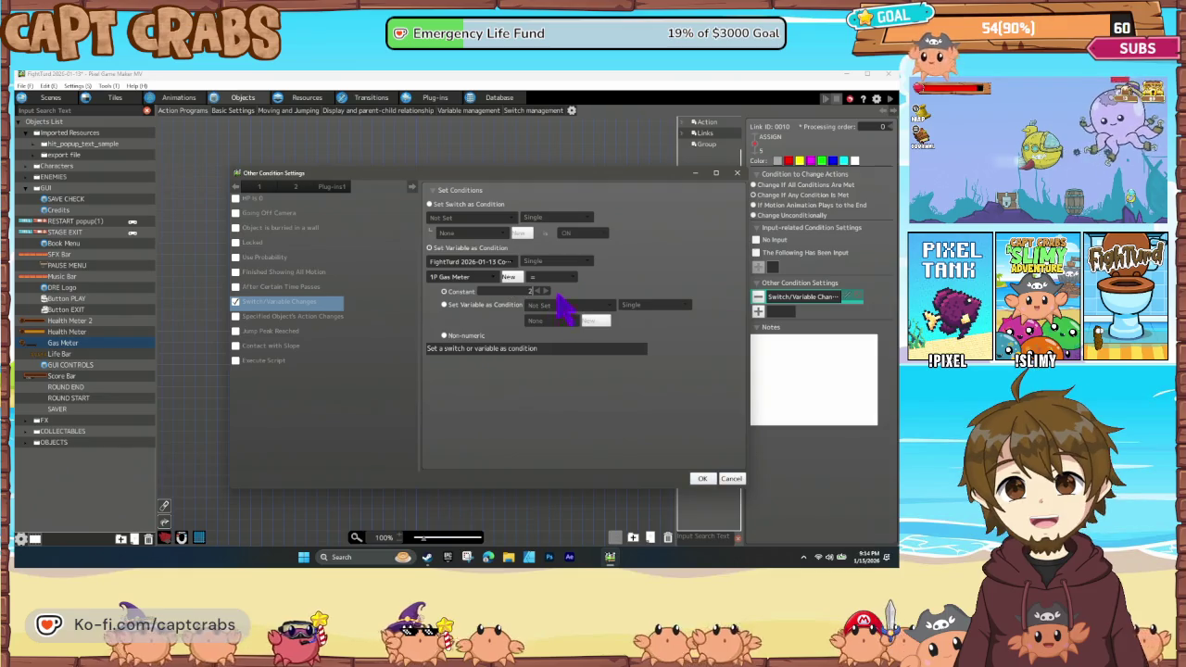
pyautogui.click(704, 479)
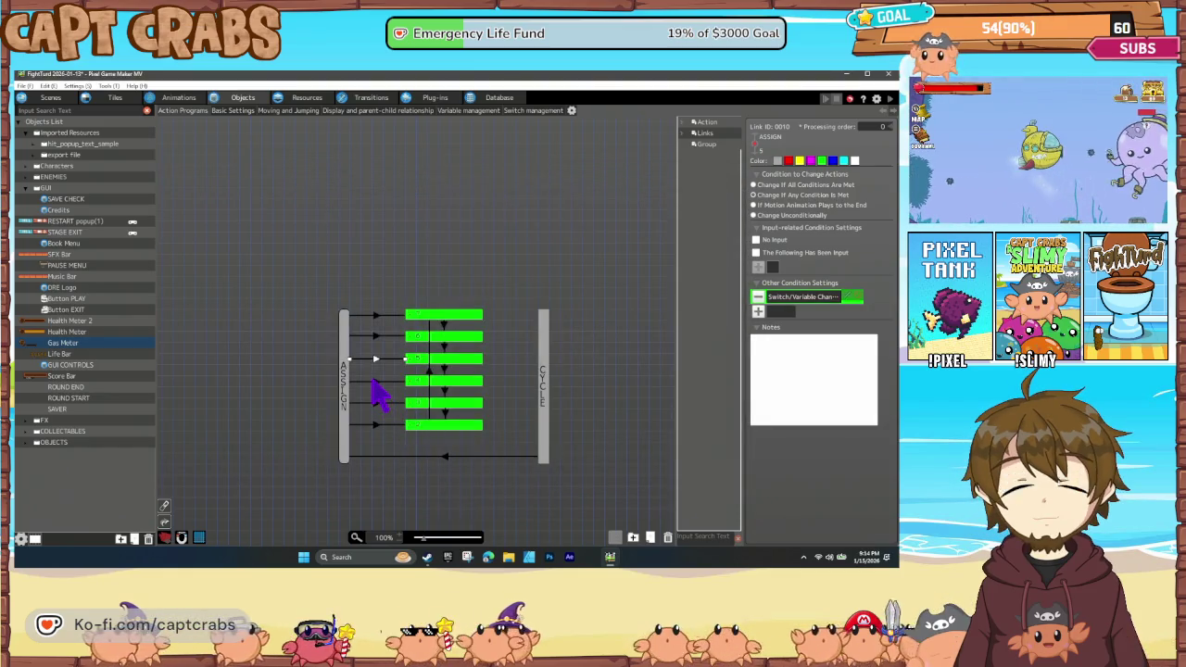
# Confirm the 1P Gas Meter conditions on the links into the fourth and fifth actions.
pyautogui.click(374, 381)
pyautogui.doubleClick(795, 297)
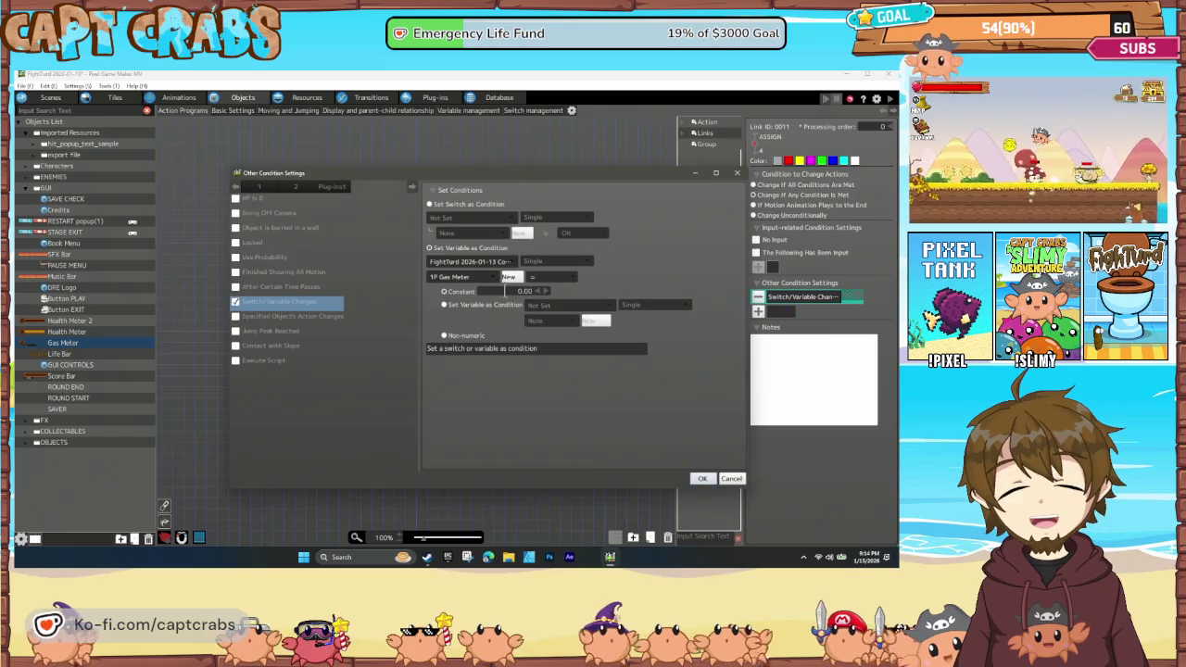
pyautogui.click(704, 479)
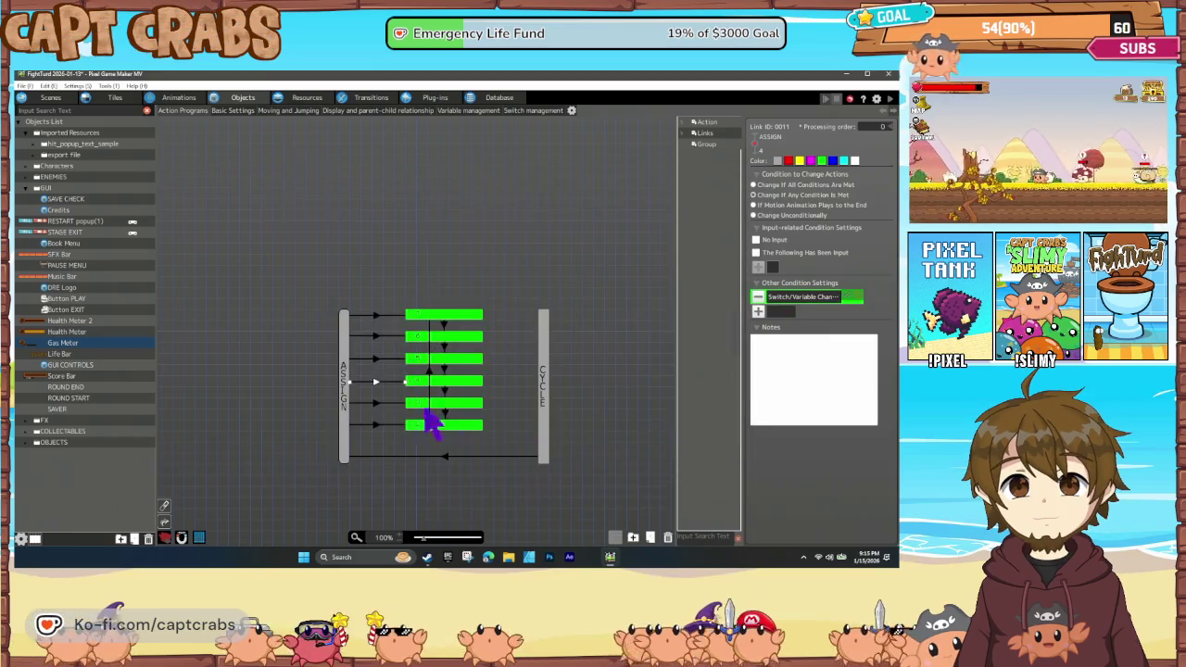
pyautogui.click(374, 404)
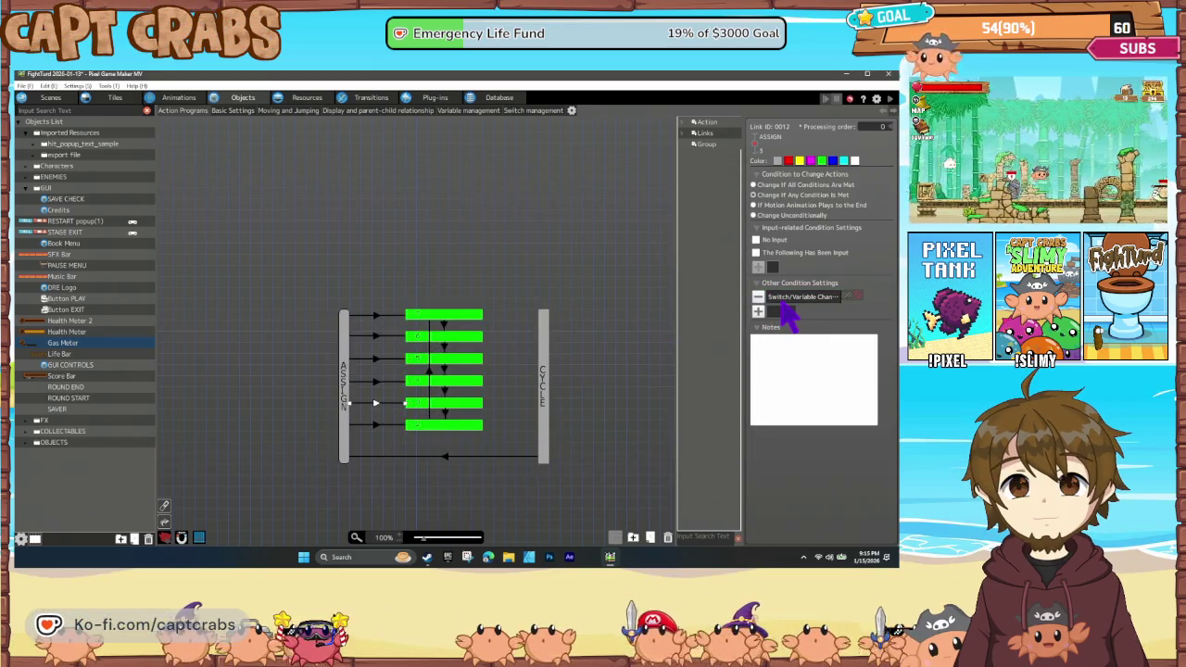
pyautogui.doubleClick(785, 298)
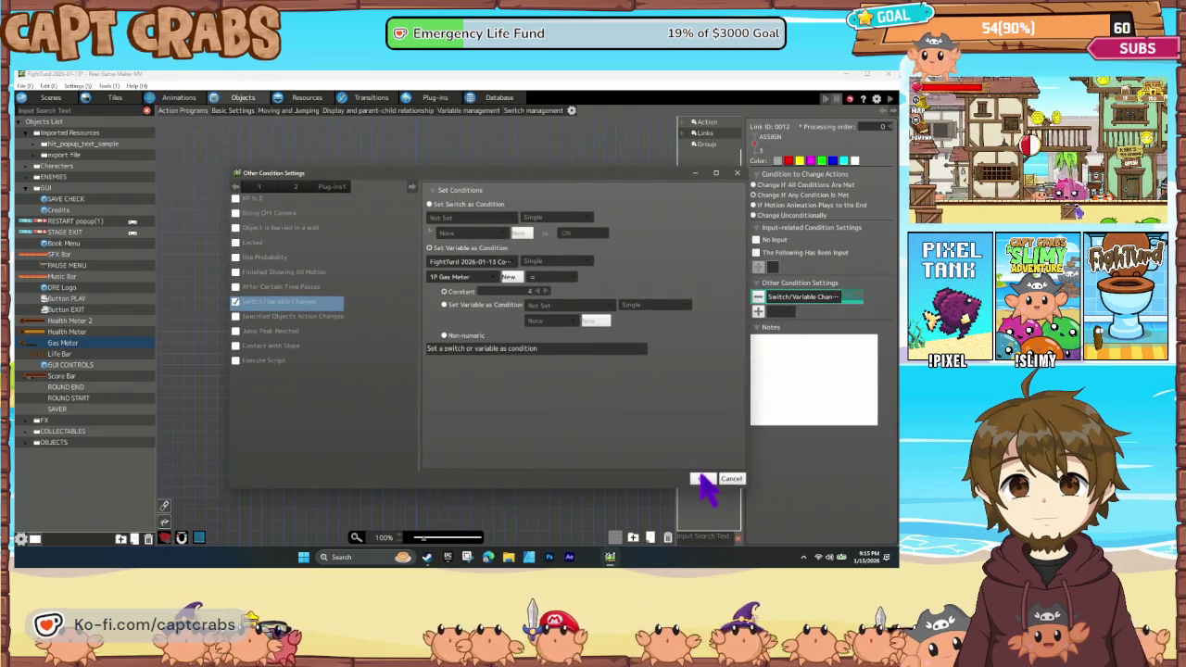
pyautogui.click(701, 479)
# Change the comparison operator on the sixth link's 1P Gas Meter condition.
pyautogui.click(374, 425)
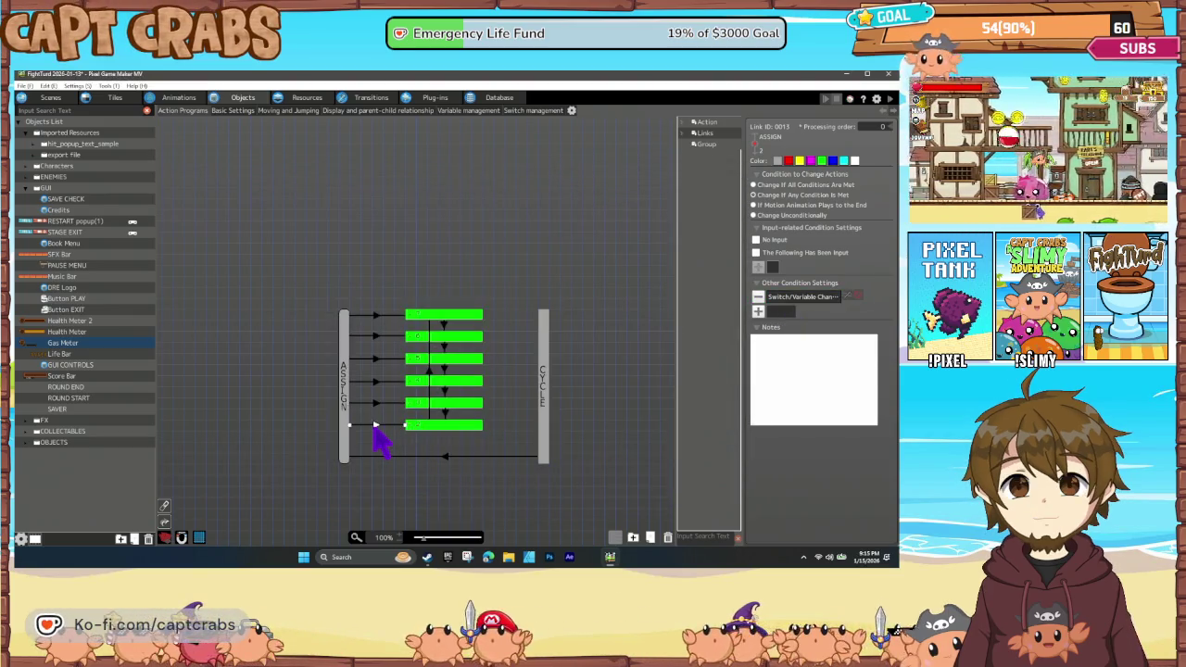
pyautogui.doubleClick(804, 297)
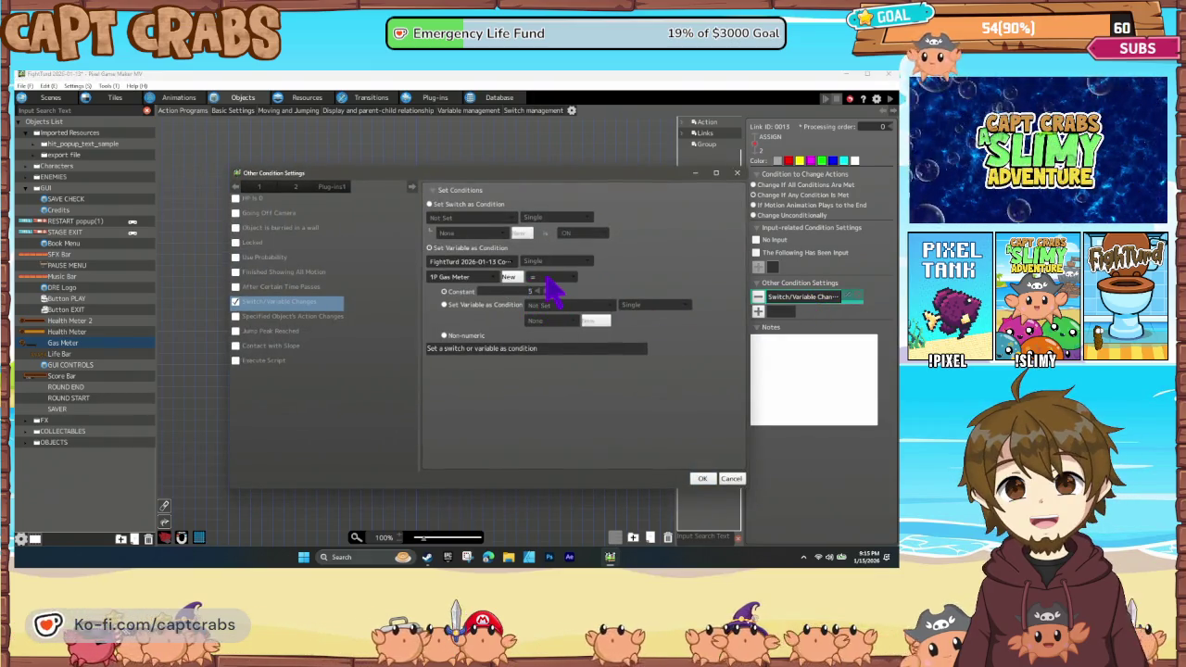
pyautogui.click(551, 278)
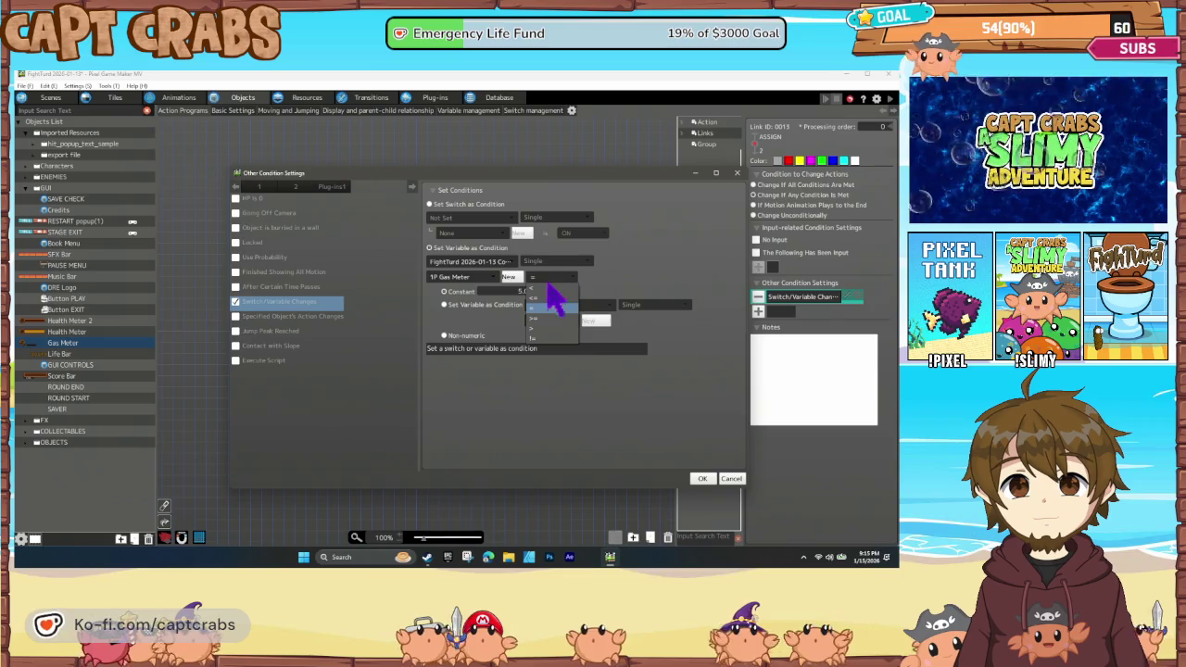
pyautogui.click(561, 330)
pyautogui.click(701, 478)
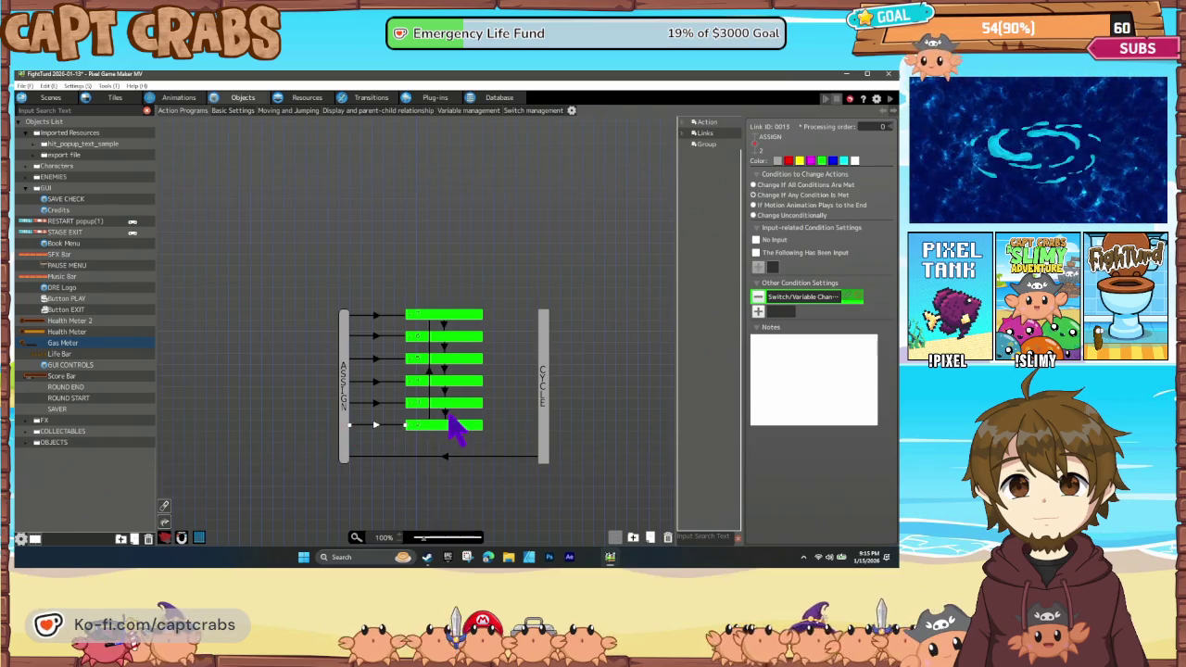
# Confirm the condition on the link between the fifth and sixth actions and save the project.
pyautogui.click(445, 414)
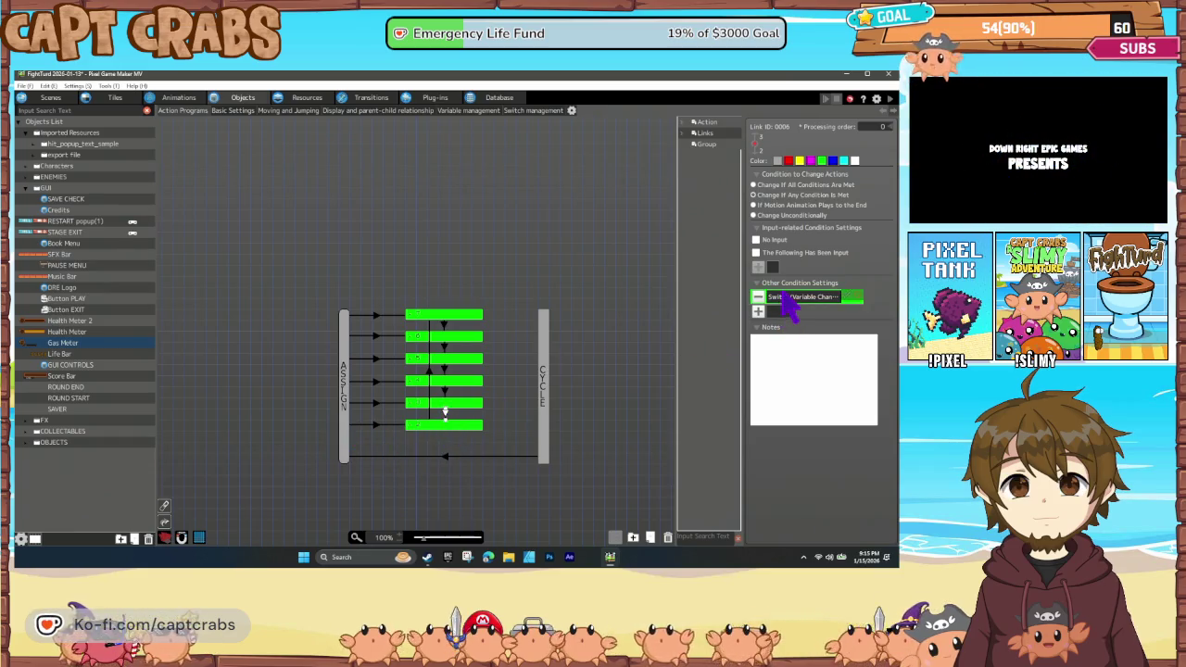
pyautogui.doubleClick(784, 296)
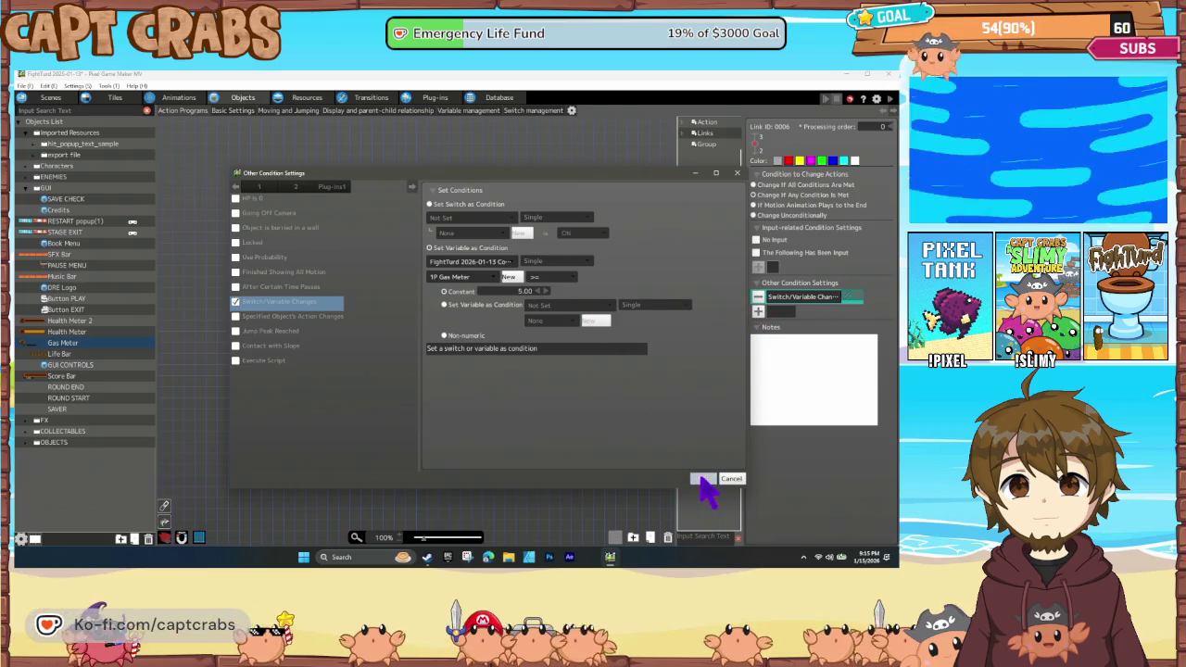
pyautogui.click(701, 478)
pyautogui.click(305, 413)
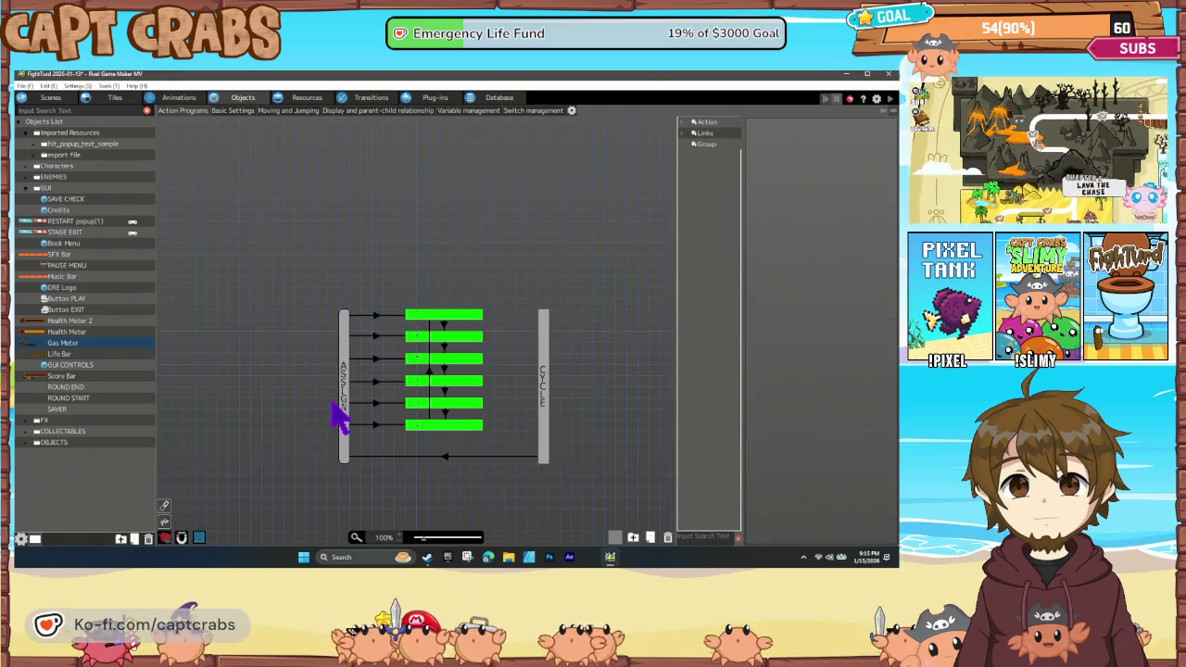
pyautogui.hotkey('ctrl', 's')
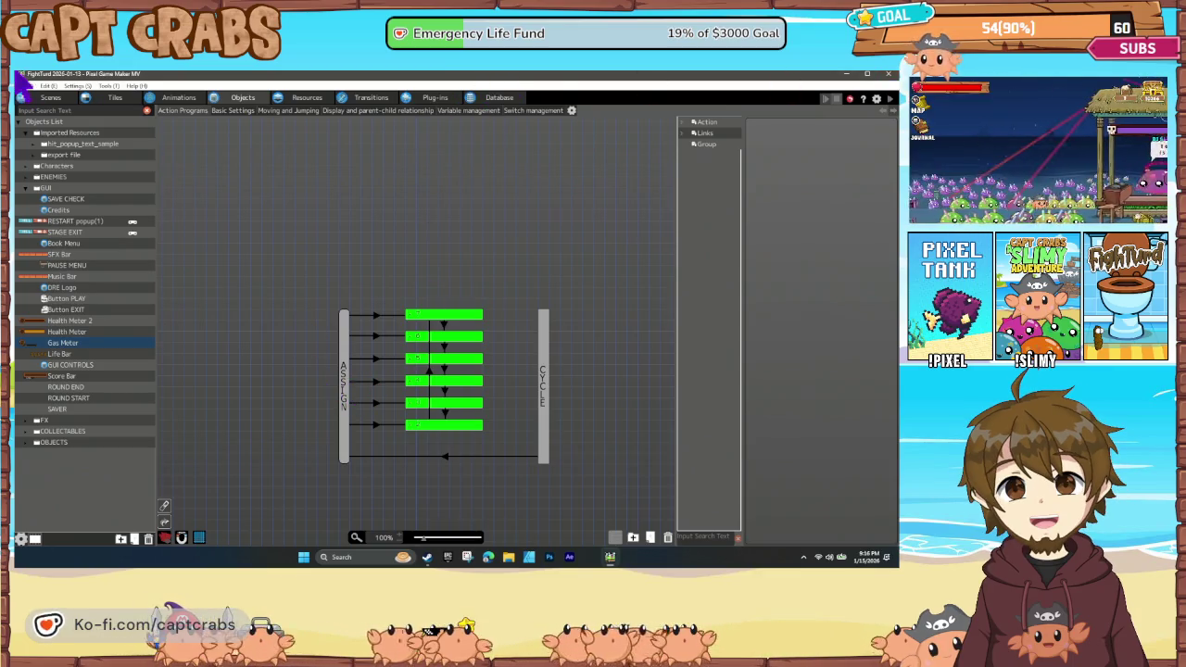
pyautogui.click(51, 99)
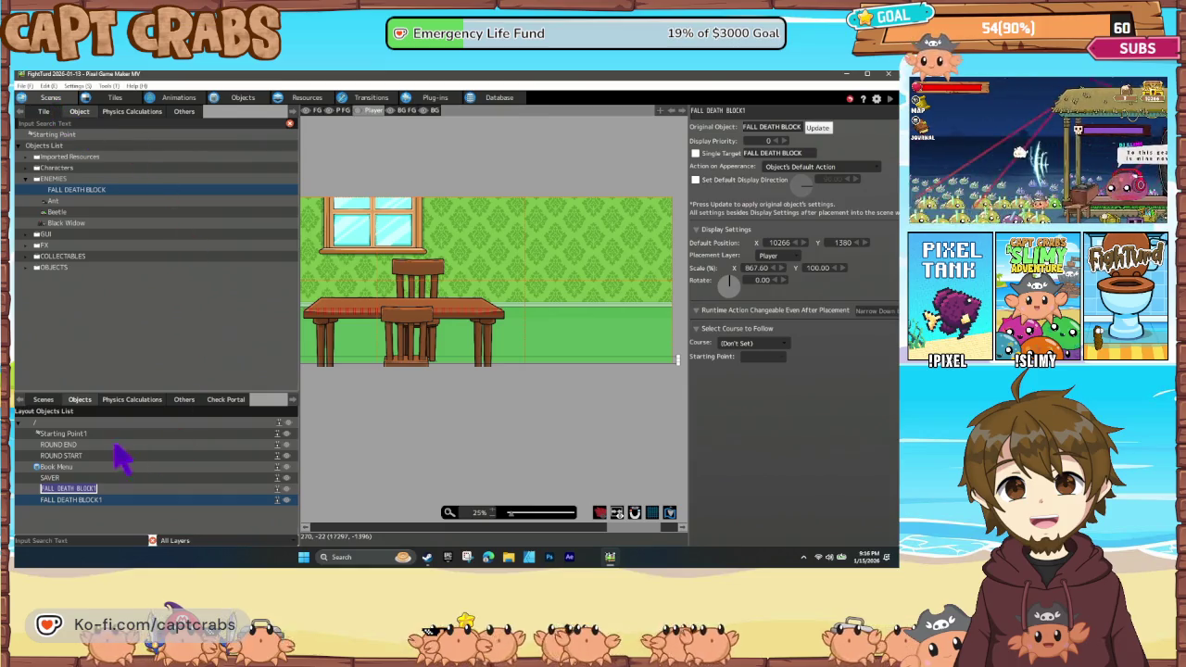
# Set Level 1 - Bathroom as the start scene from the Scenes list.
pyautogui.click(44, 400)
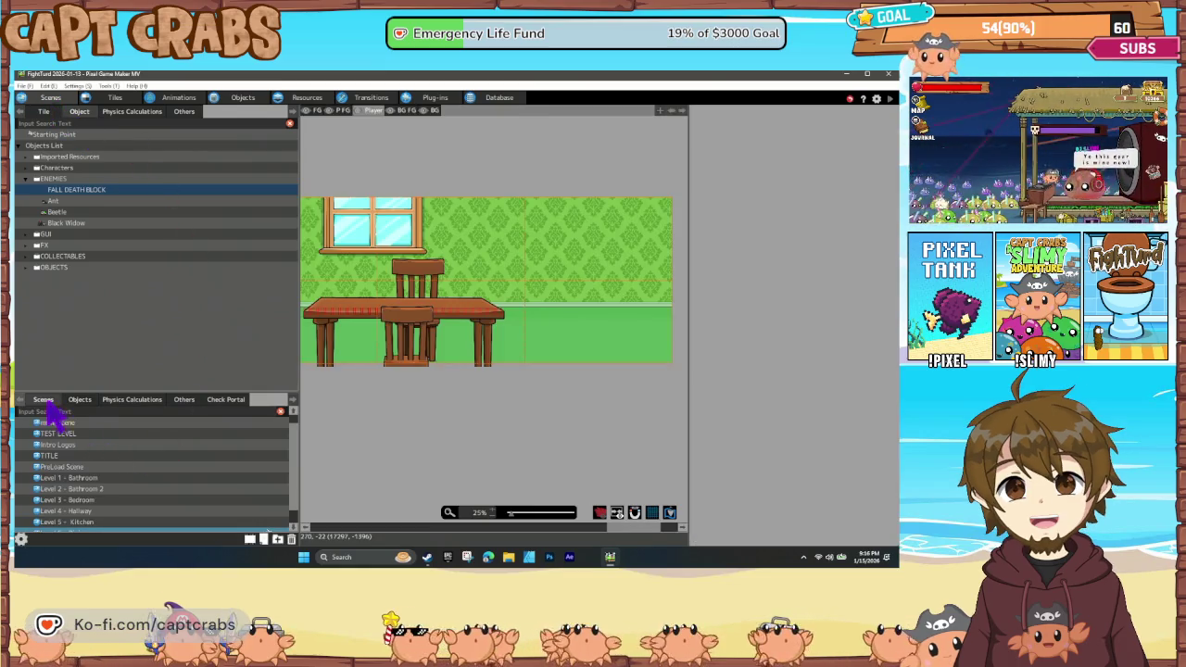
pyautogui.click(92, 478)
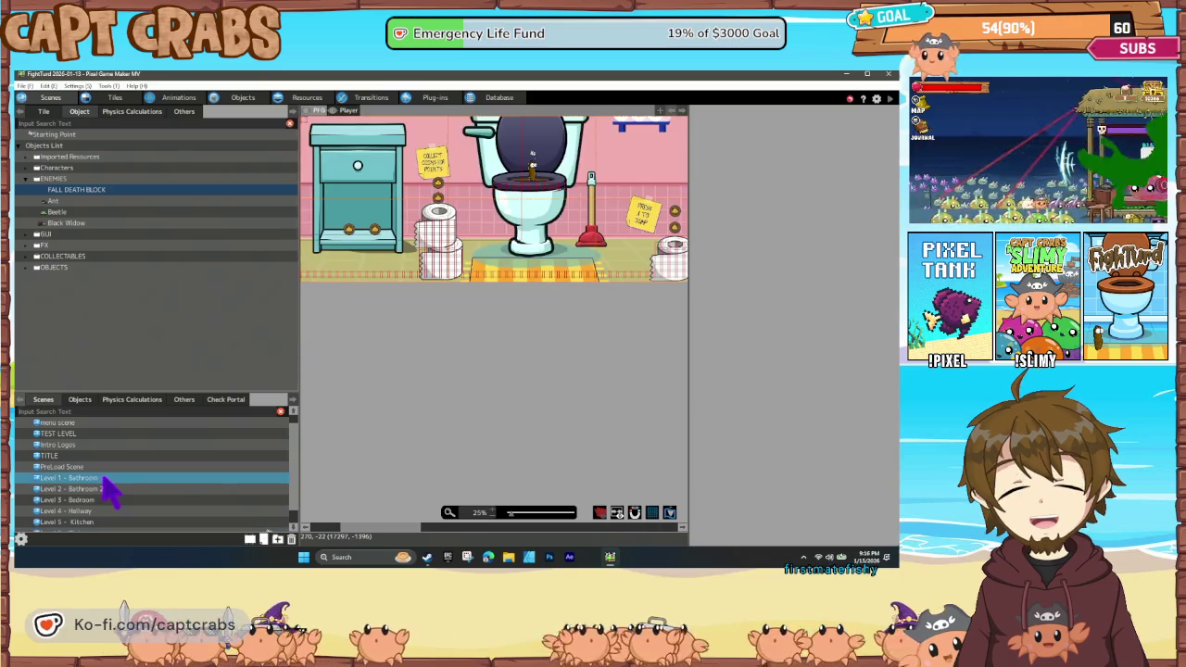
pyautogui.rightClick(102, 481)
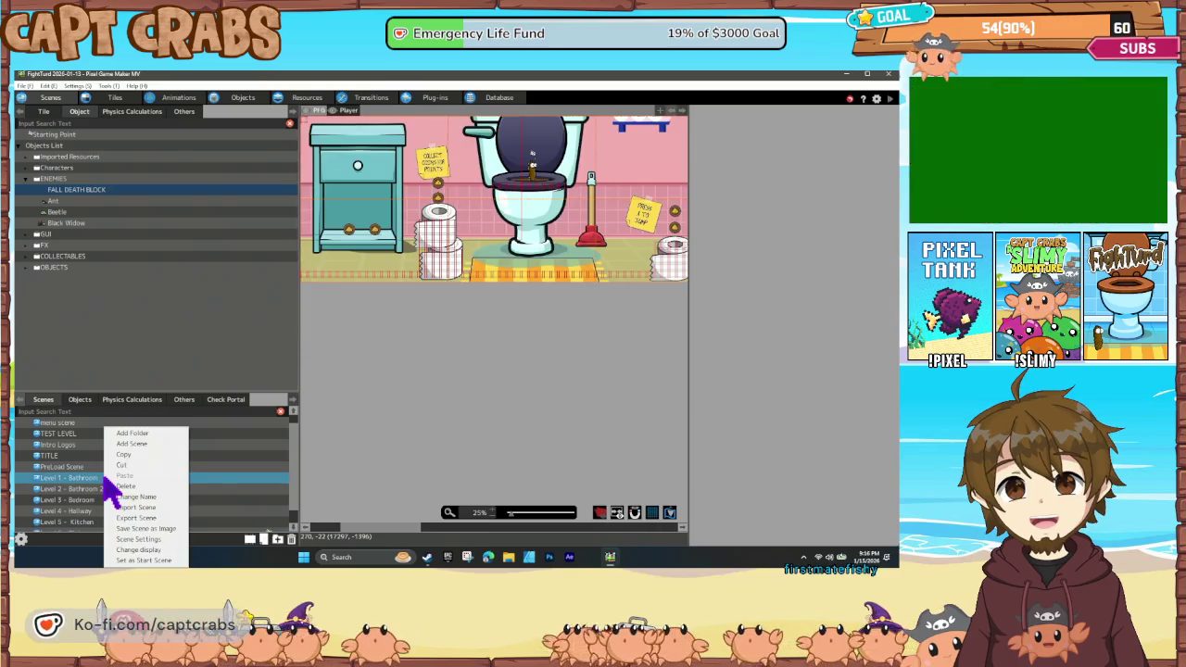
pyautogui.click(148, 561)
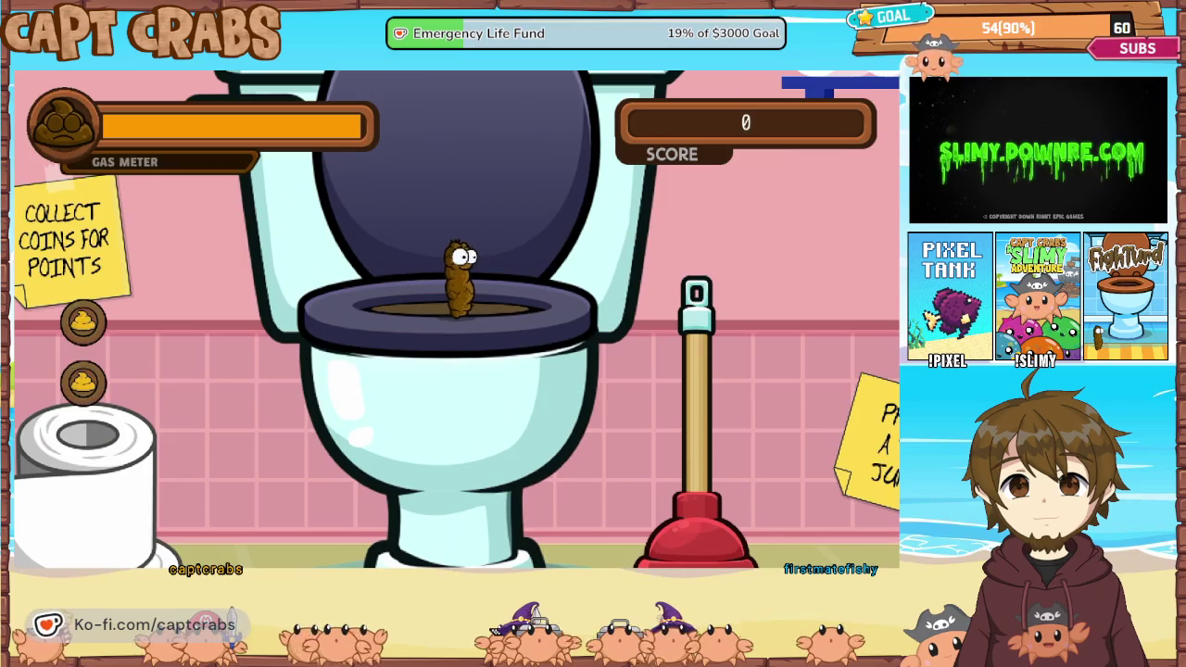
# Hop out of the toilet, gas the first ant and collect the coins on the stacked boxes.
pyautogui.press('Right')
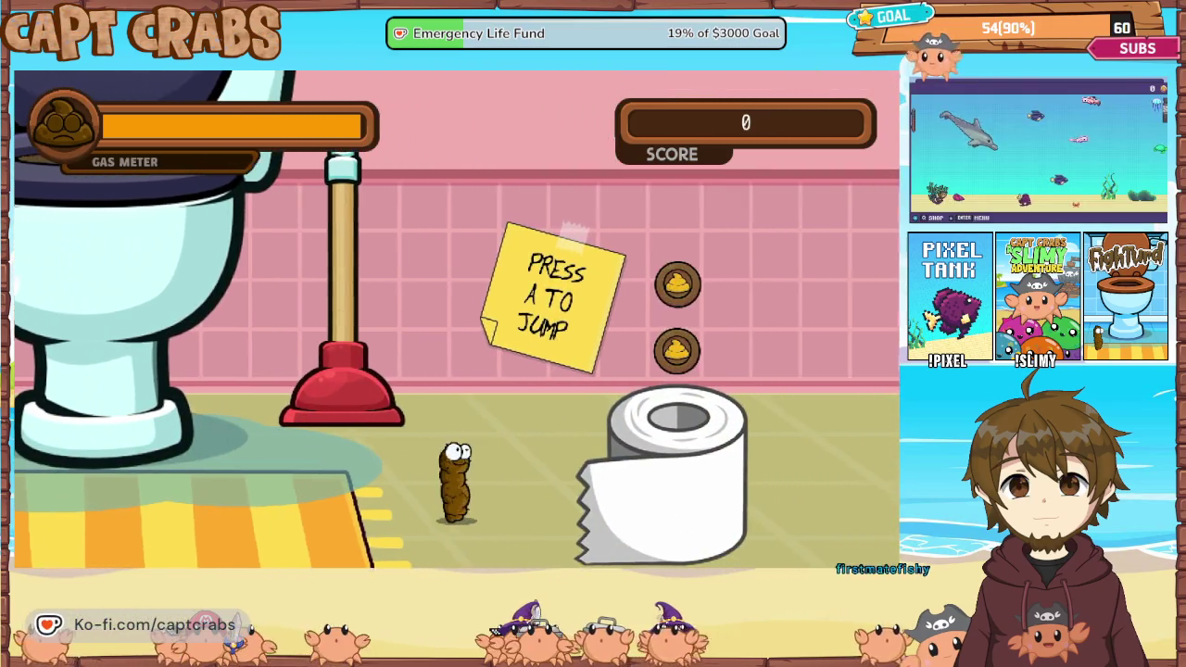
pyautogui.press('Right')
pyautogui.press('a')
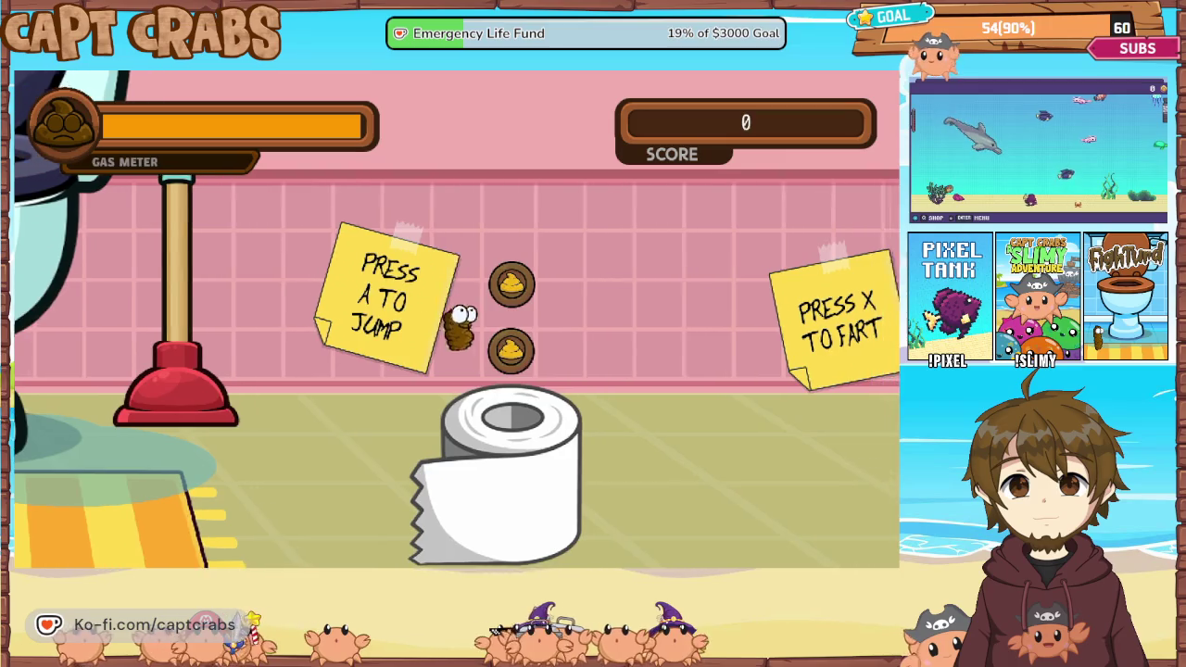
pyautogui.press('a')
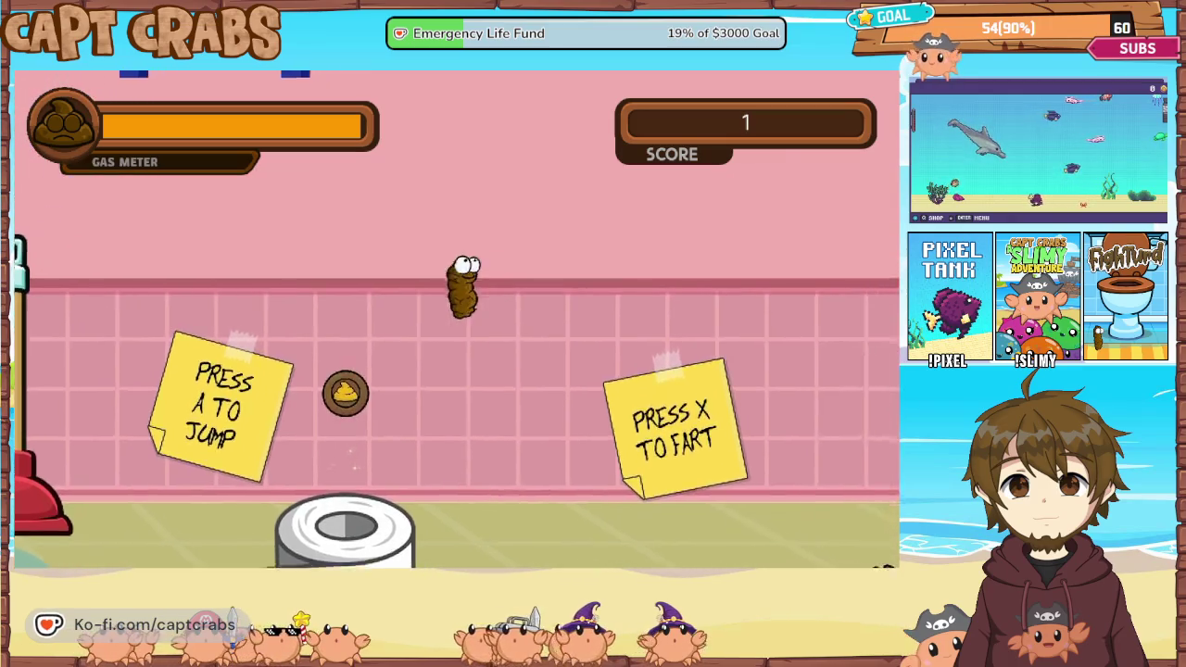
pyautogui.press('Right')
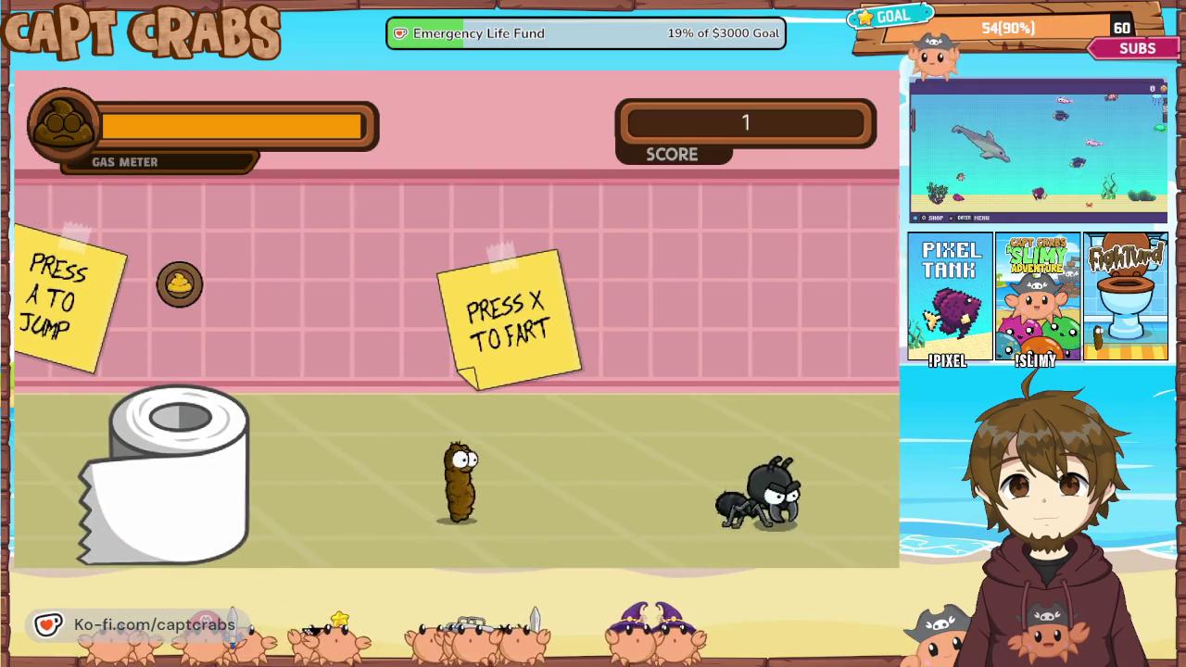
pyautogui.press('x')
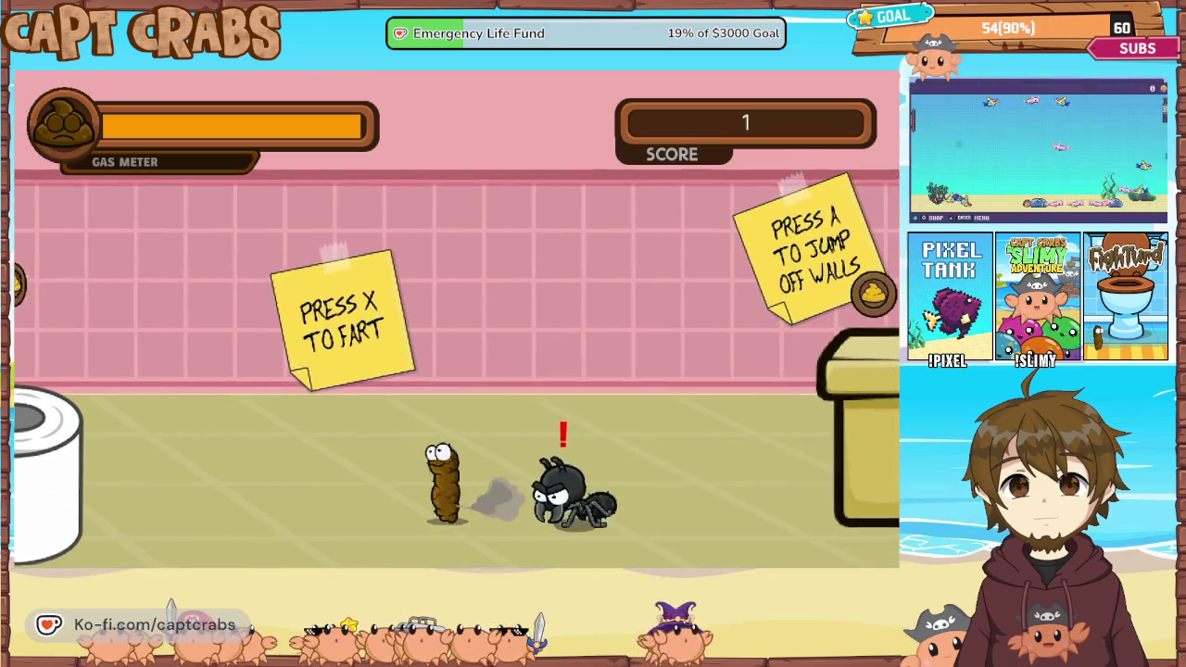
pyautogui.press('x')
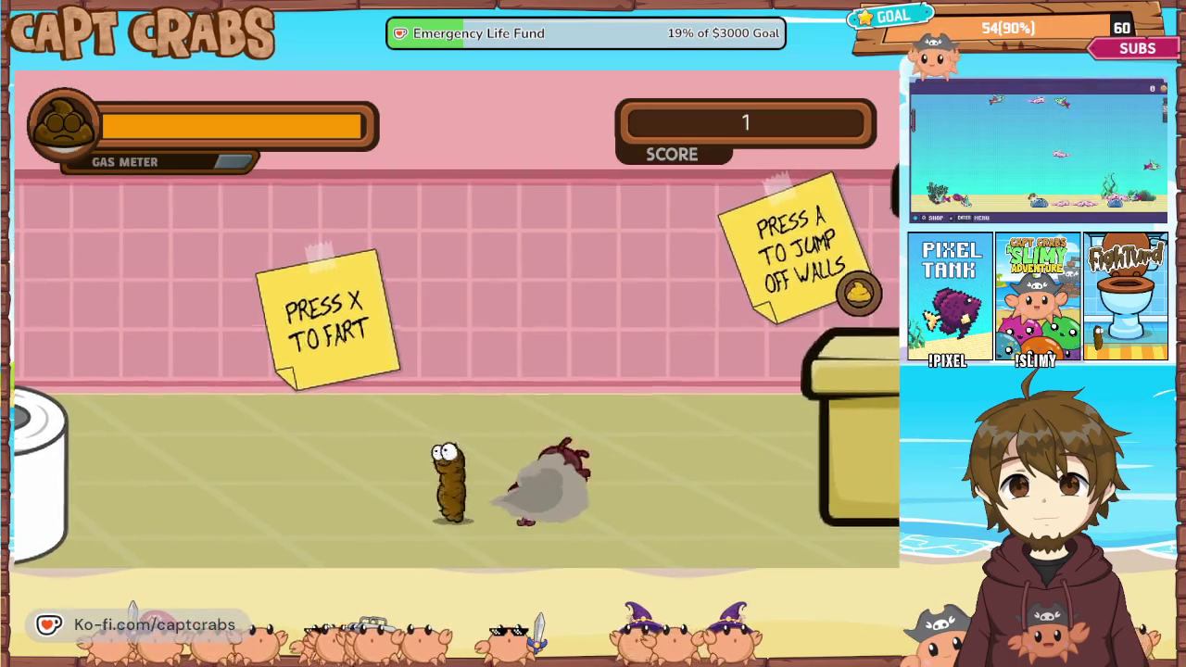
pyautogui.press('x')
pyautogui.press('Right')
pyautogui.press('Right')
pyautogui.press('a')
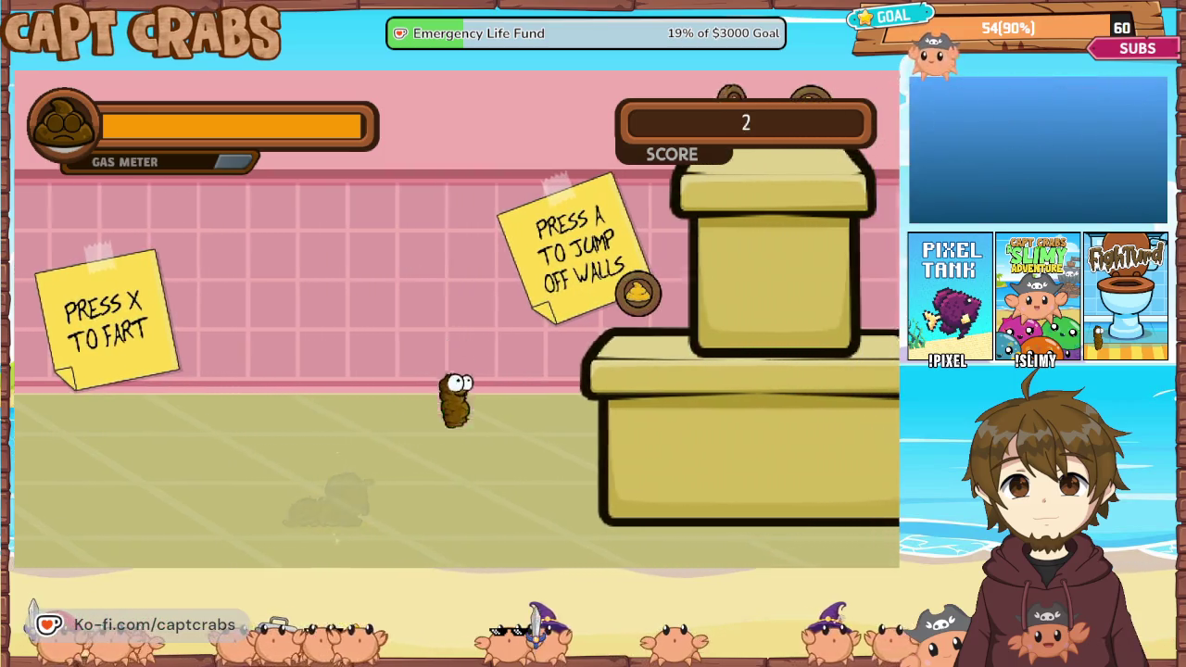
pyautogui.press('a')
pyautogui.press('Right')
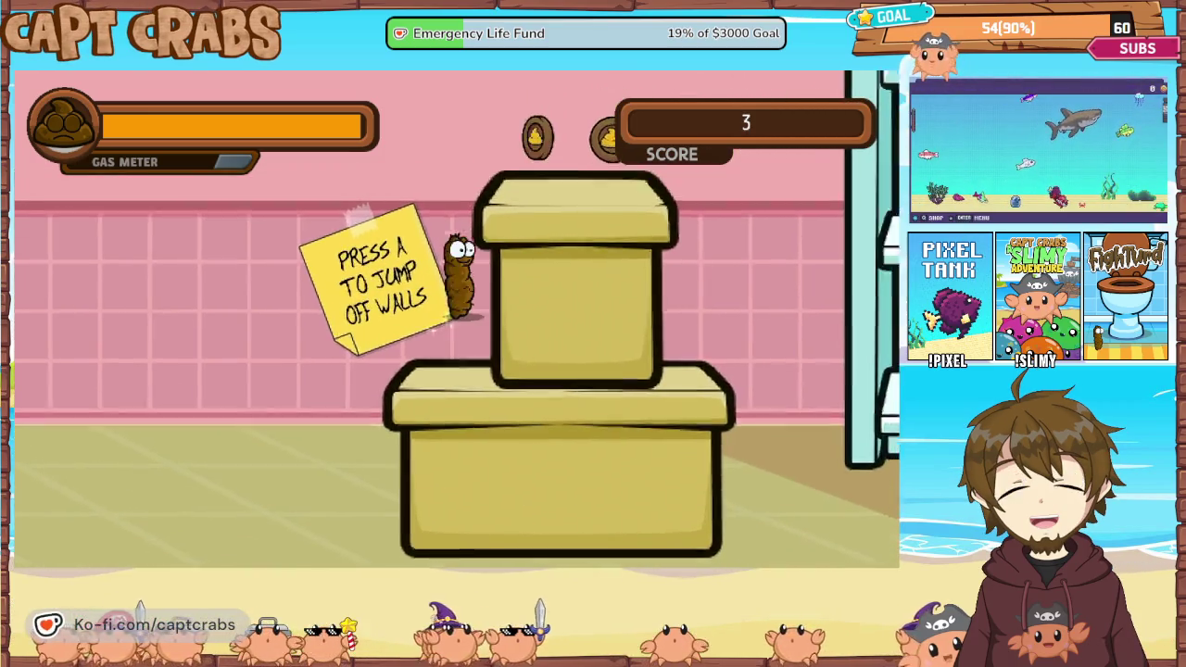
pyautogui.press('a')
pyautogui.press('Right')
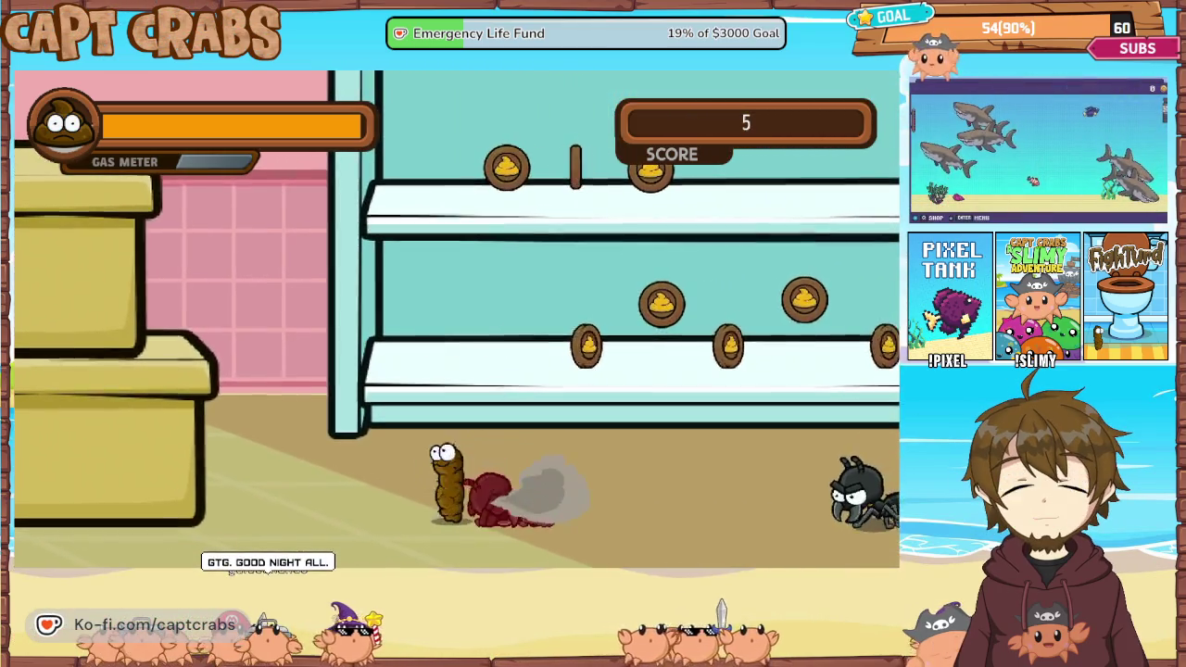
pyautogui.press('Right')
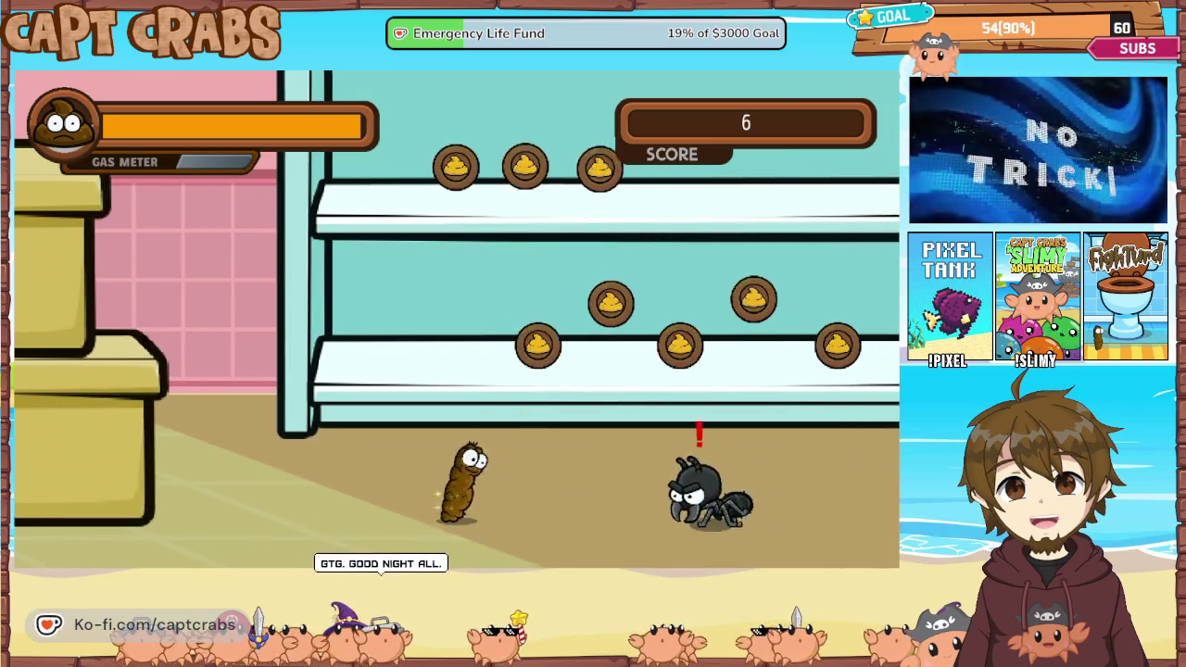
# Gas the next ant, jump onto the blue vase and over the yellow pipe, then gas the spider.
pyautogui.press('Right')
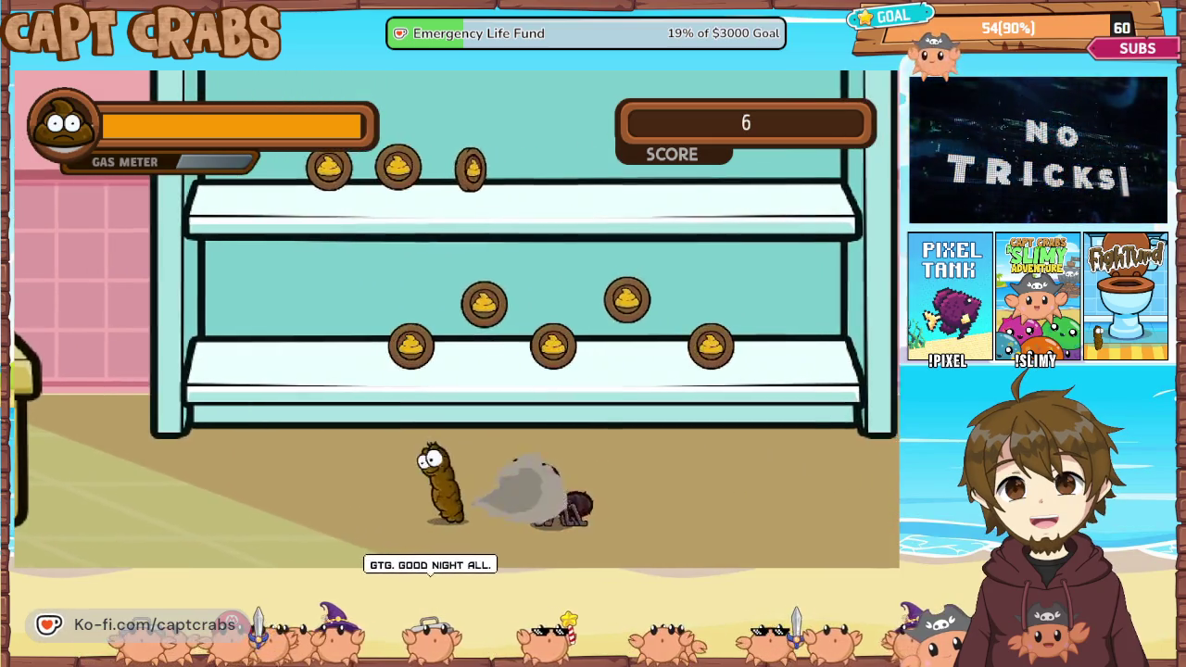
pyautogui.press('Right')
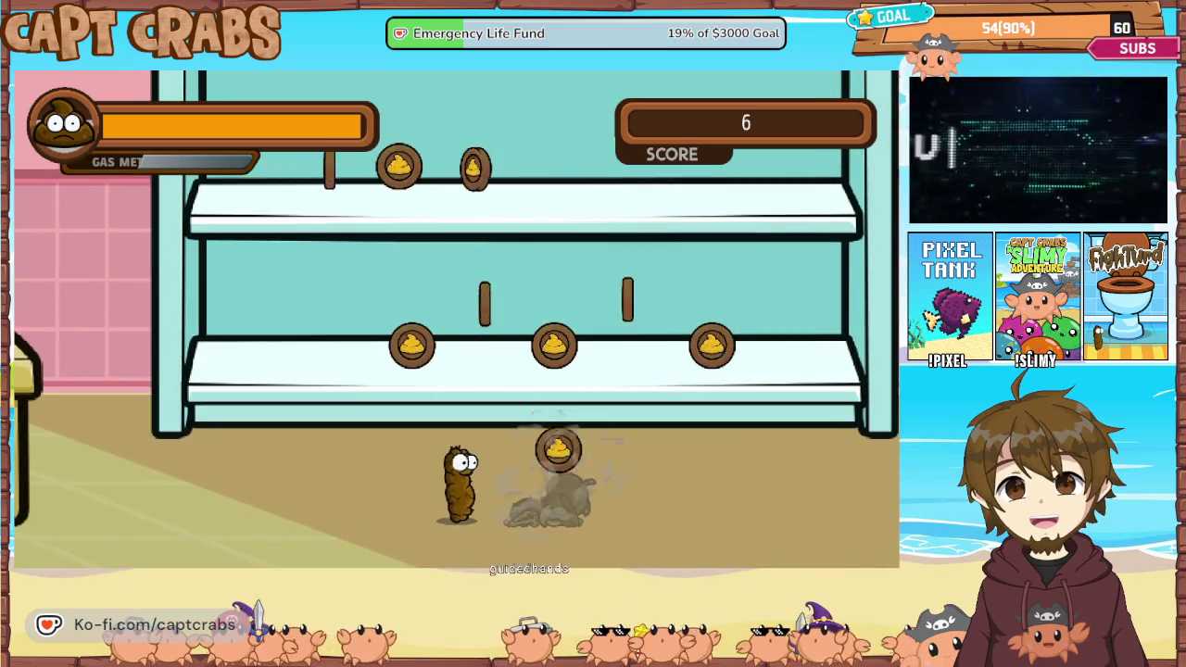
pyautogui.press('Right')
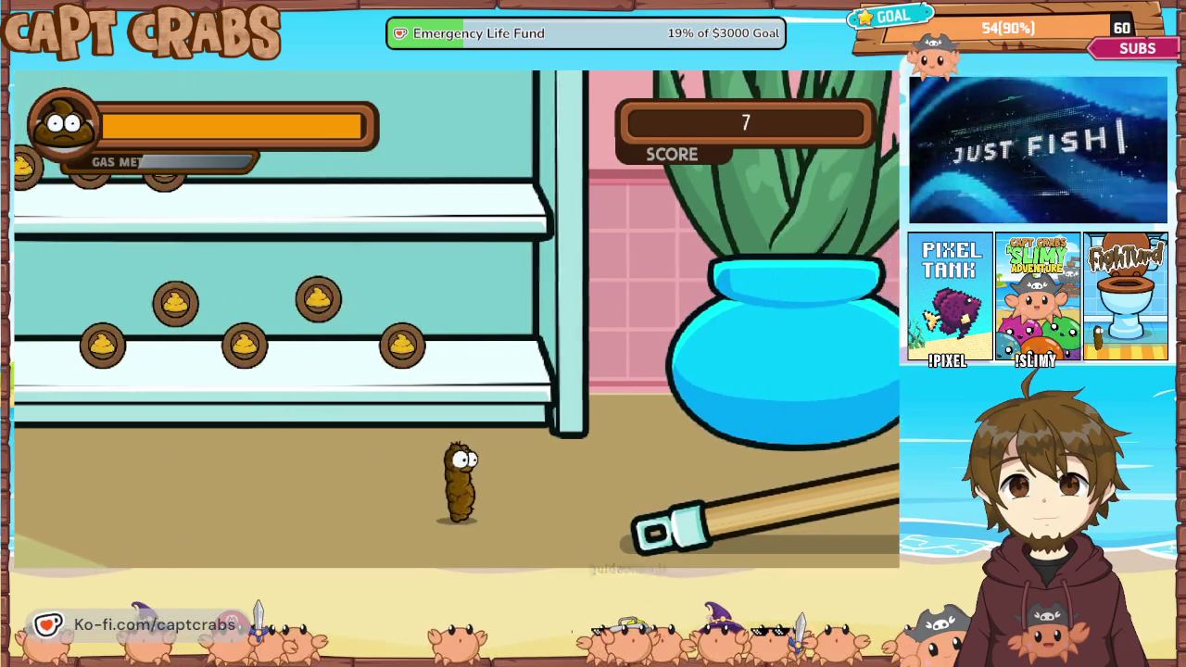
pyautogui.press('Right')
pyautogui.press('Up')
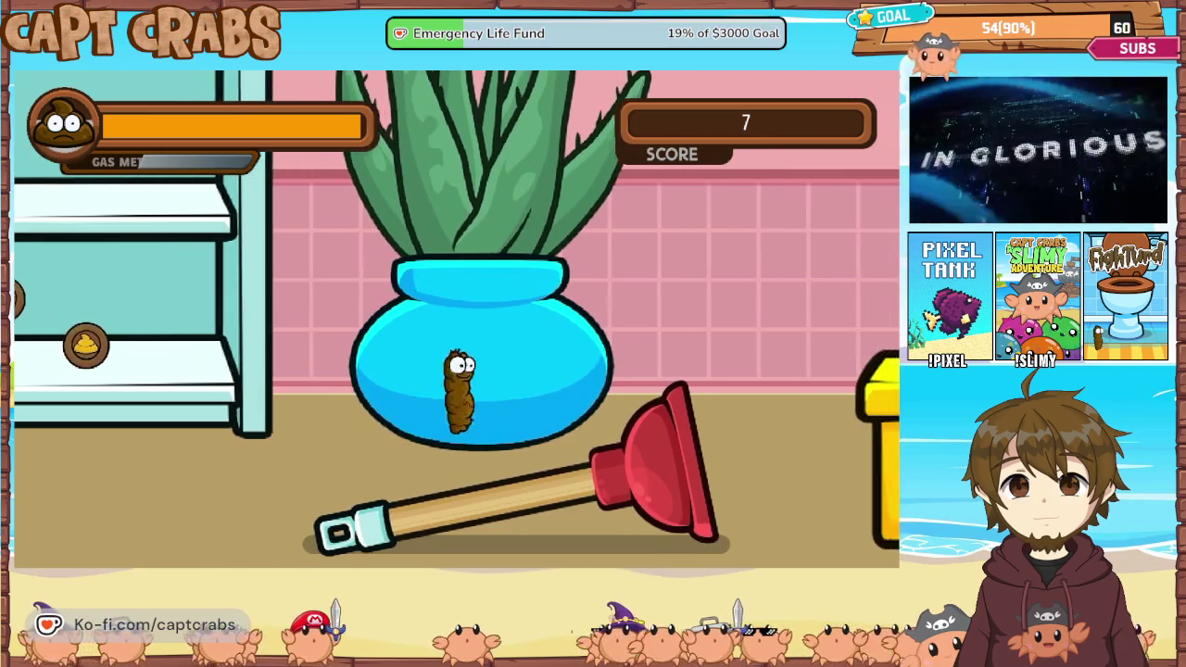
pyautogui.press('Right')
pyautogui.press('Up')
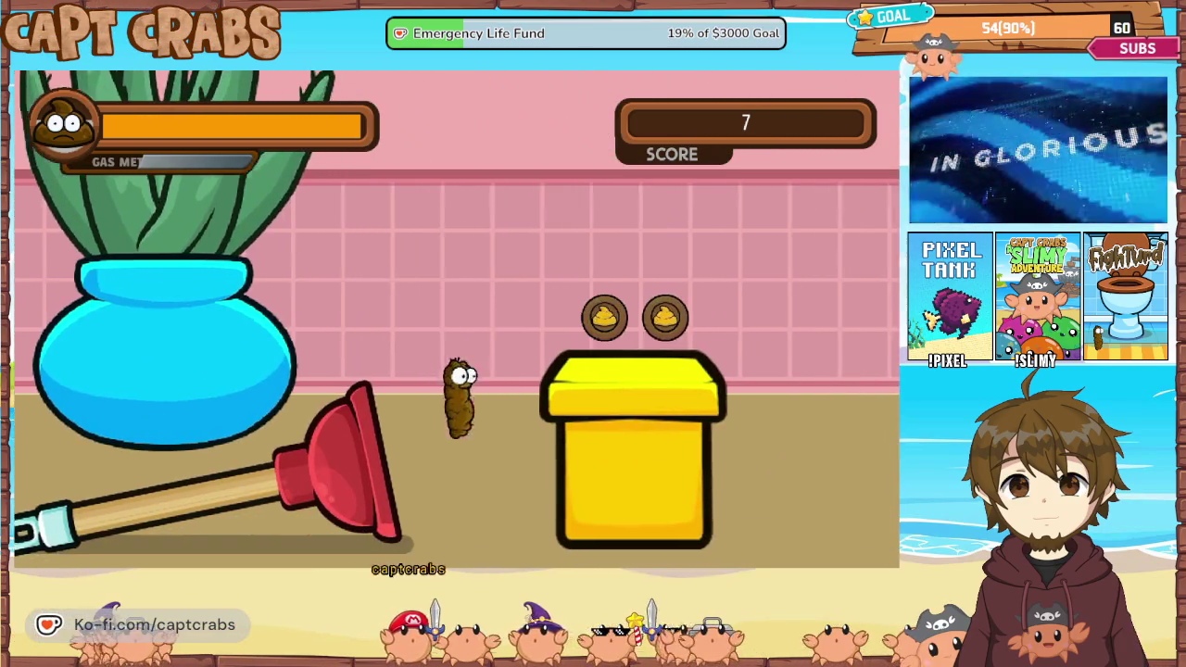
pyautogui.press('Right')
pyautogui.press('Up')
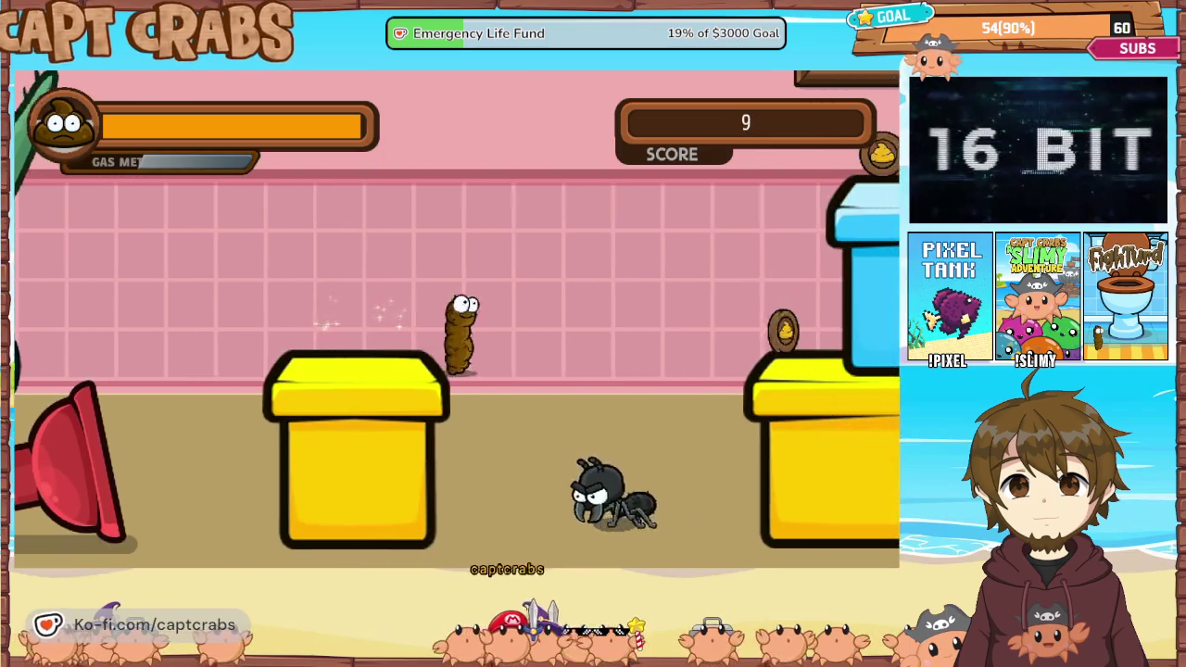
pyautogui.press('Right')
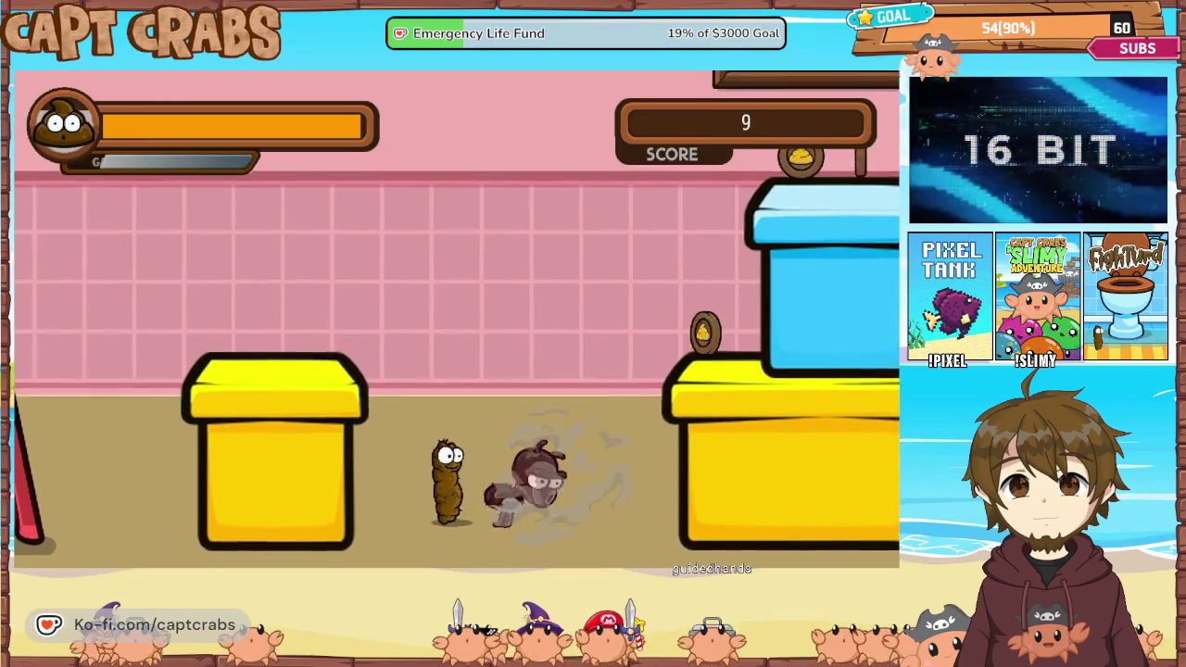
pyautogui.press('Right')
# Collect the pipe coins, defeat the ant past the donut and exit to the next room.
pyautogui.press('Up')
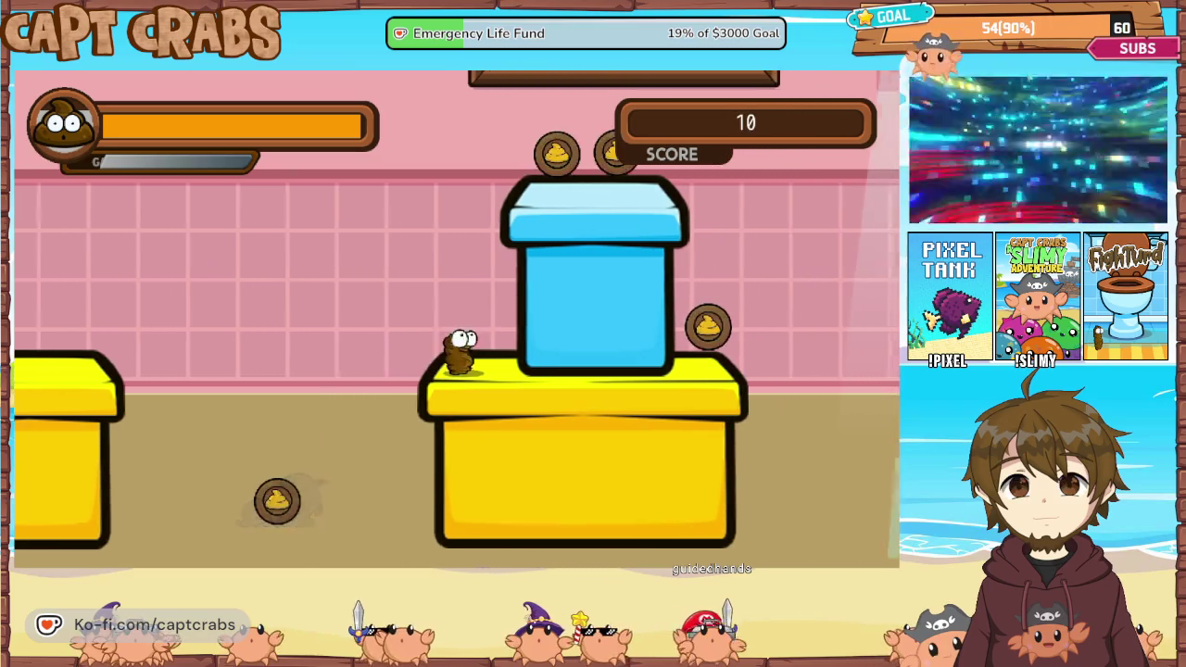
pyautogui.press('Right')
pyautogui.press('Up')
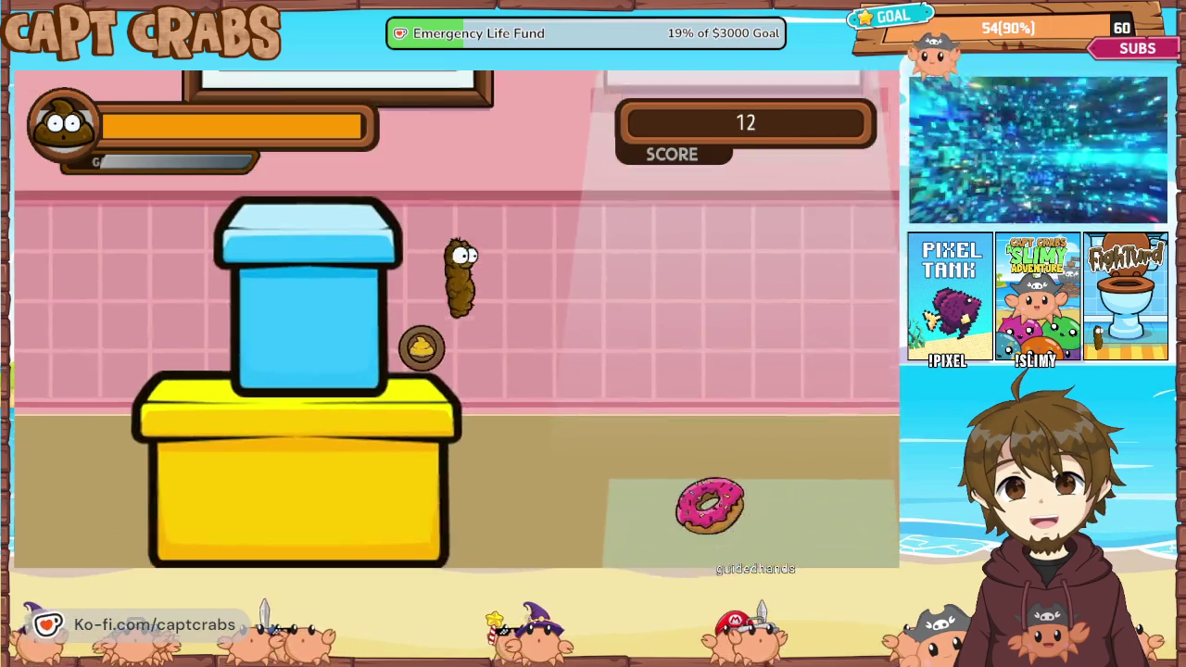
pyautogui.press('Right')
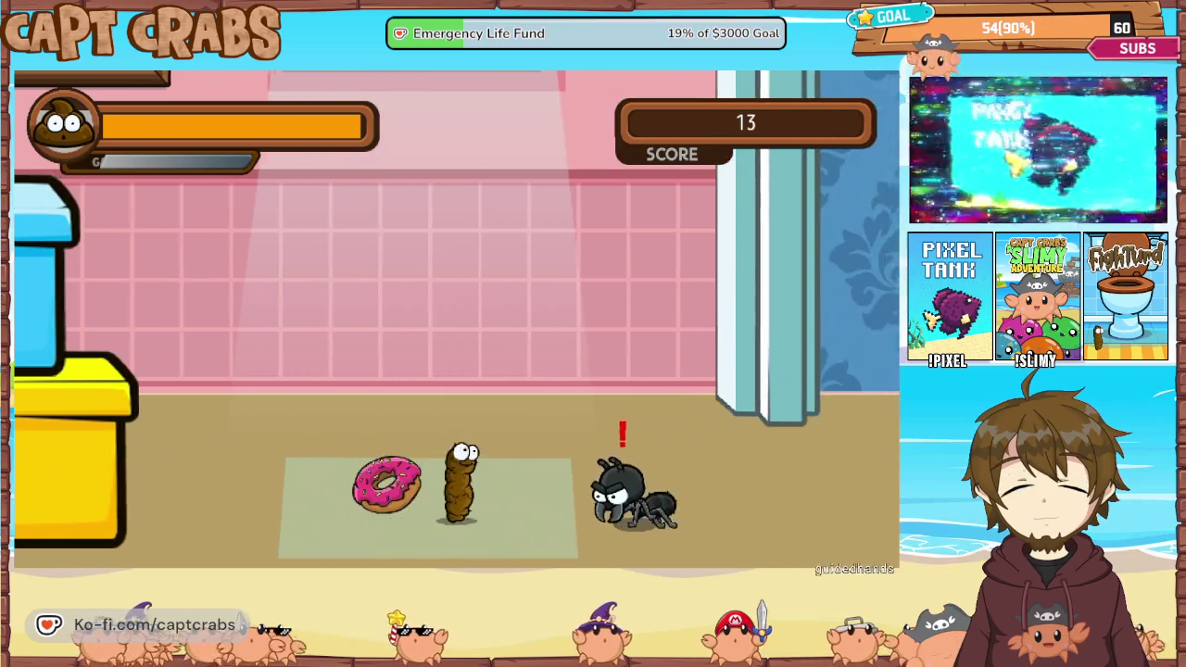
pyautogui.press('Right')
pyautogui.press('space')
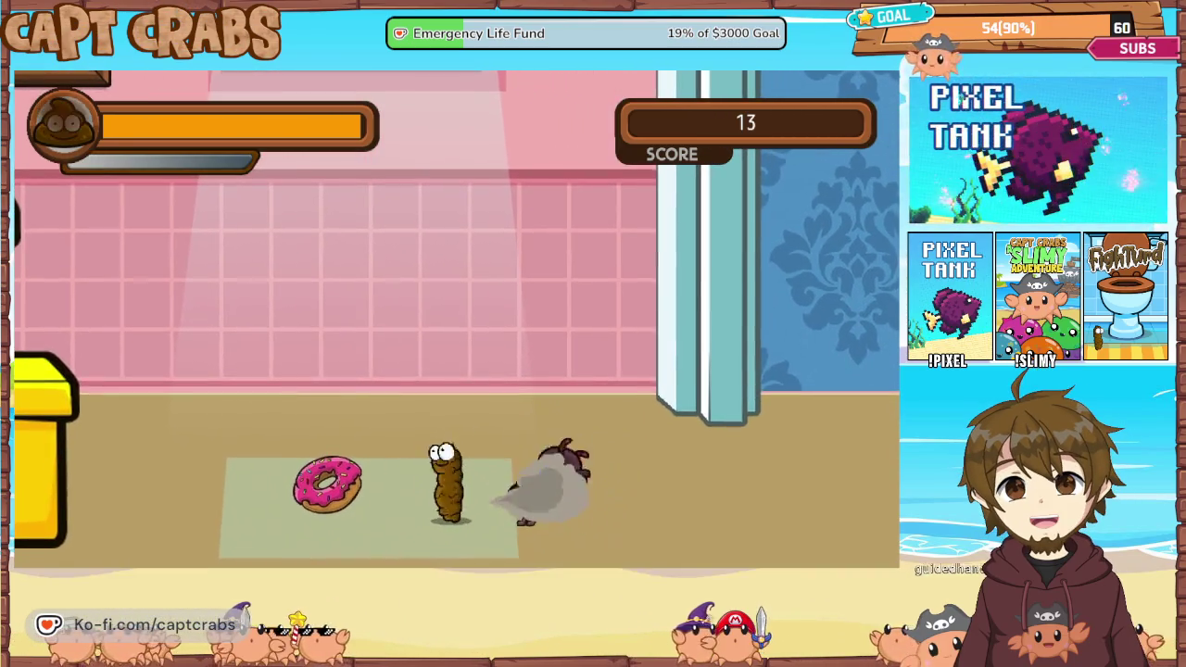
pyautogui.press('Right')
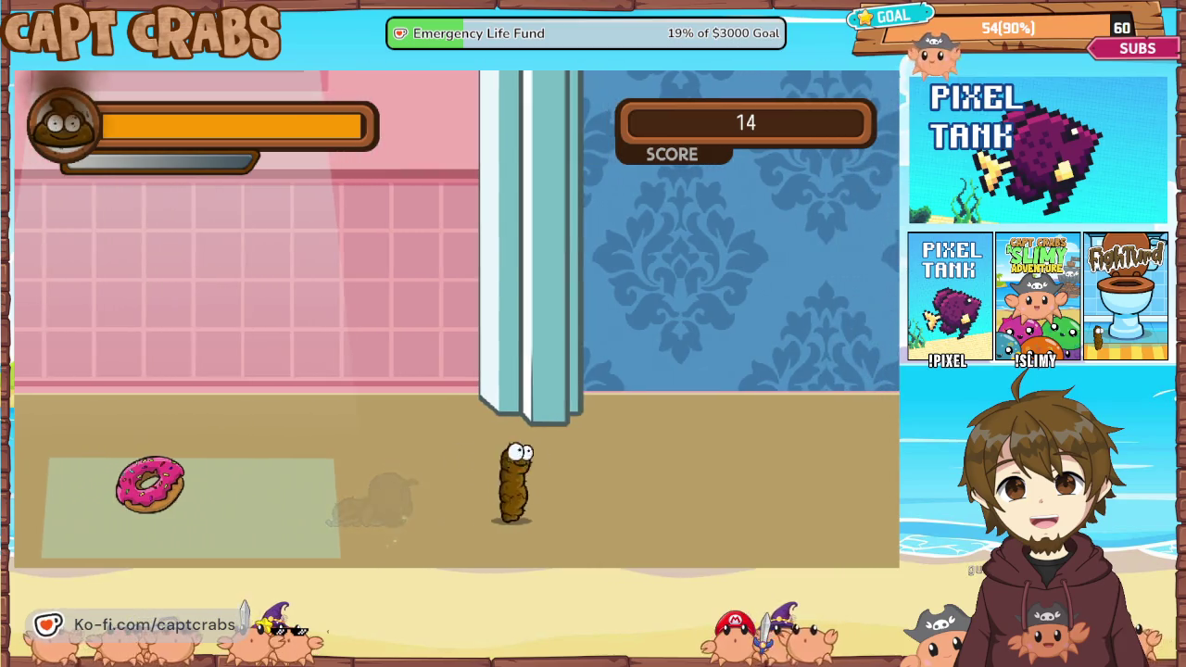
pyautogui.press('Right')
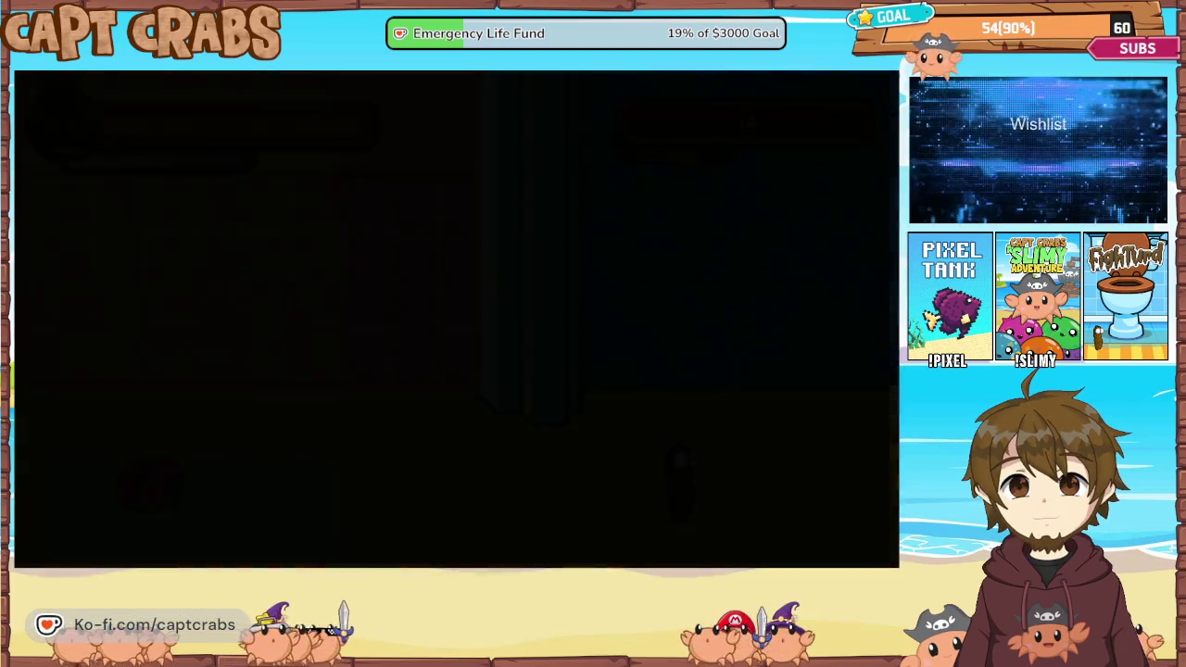
# Release a big gas cloud in the new room, then pause and exit the test play.
pyautogui.press('Right')
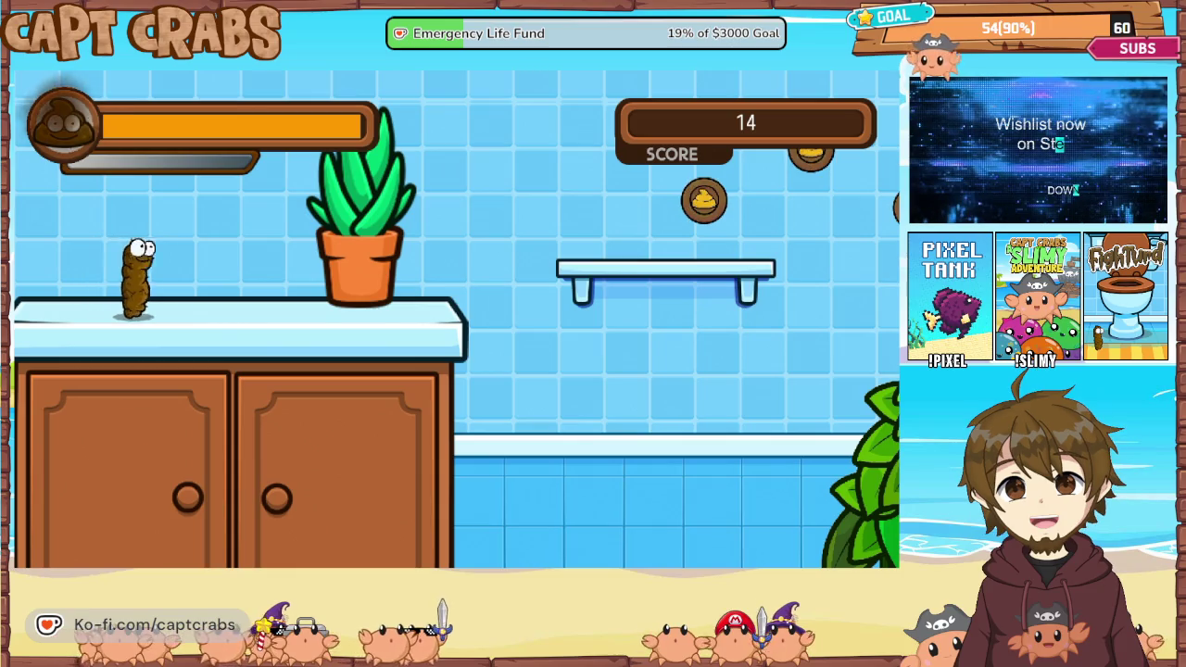
pyautogui.press('space')
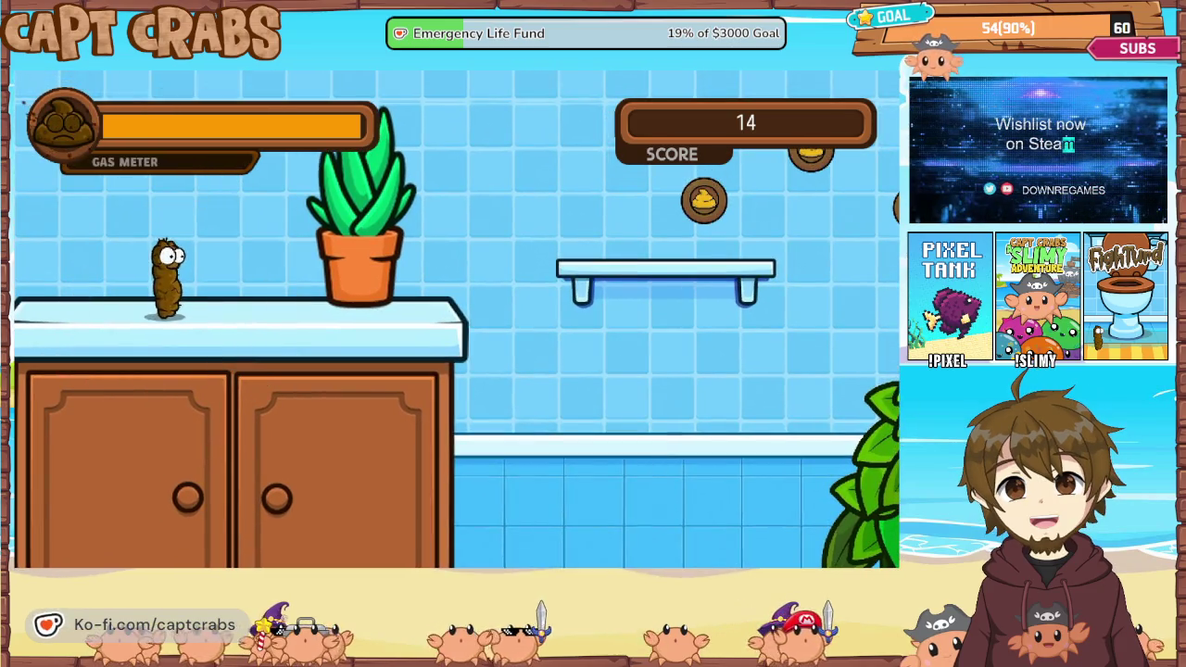
pyautogui.press('Escape')
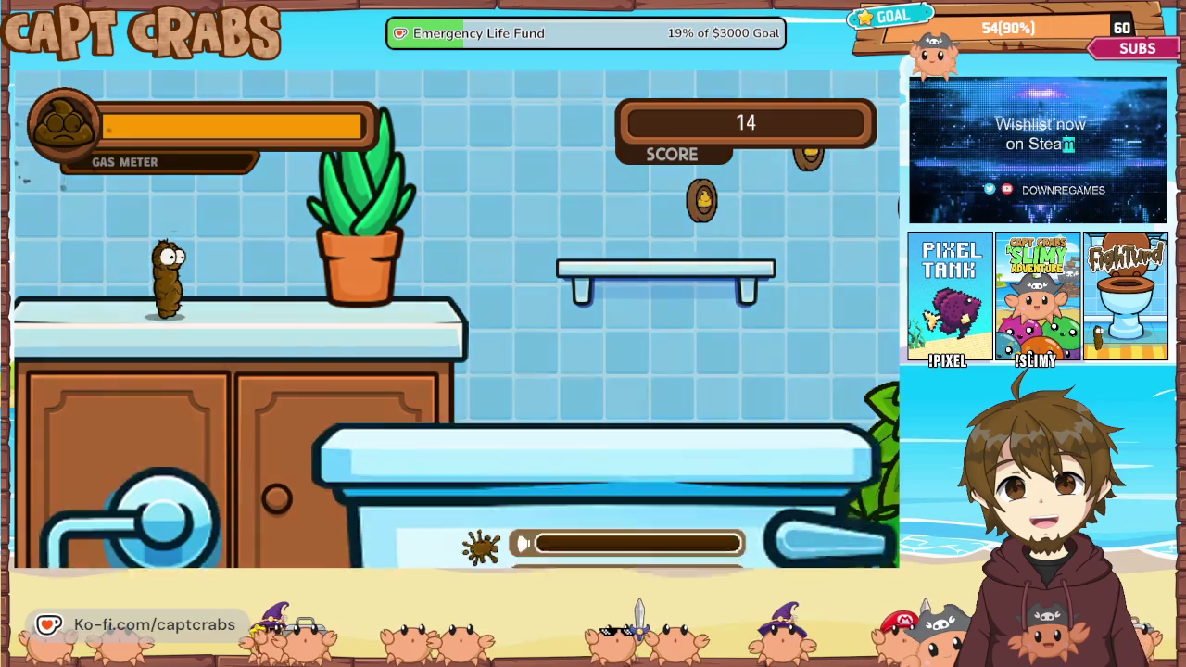
pyautogui.press('Down')
pyautogui.press('Down')
pyautogui.press('Down')
pyautogui.press('Return')
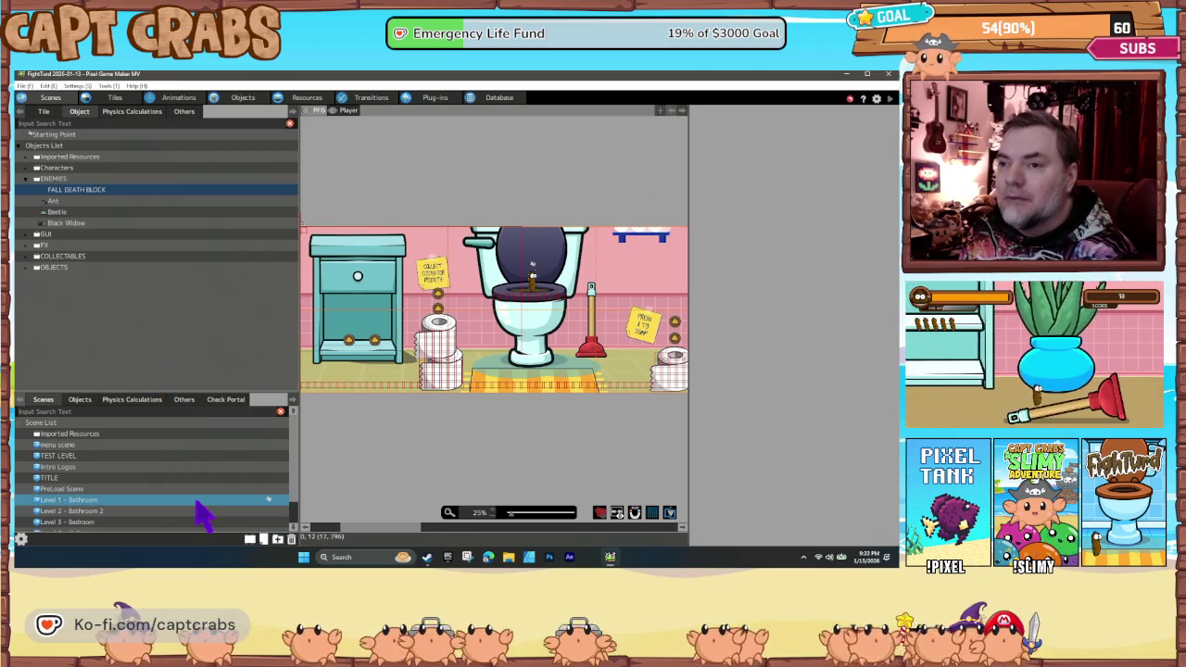
# Open the Level 6 - Dining scene from the Scenes list.
pyautogui.scroll(-1, 206, 515)
pyautogui.press('F2')
pyautogui.click(156, 526)
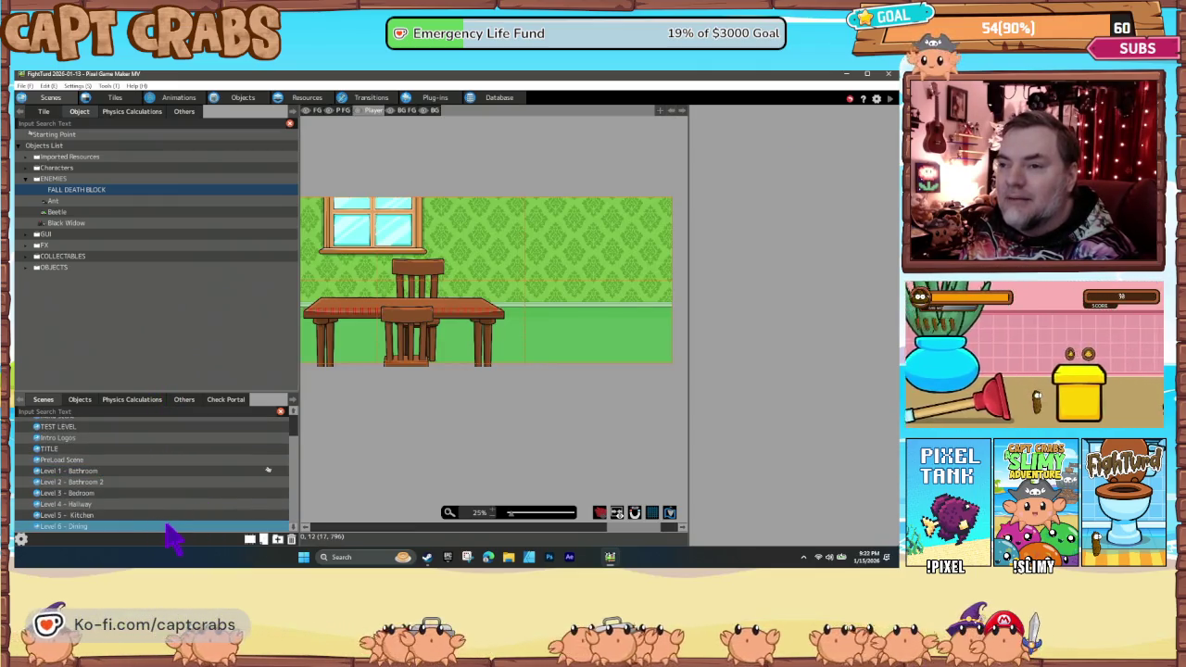
pyautogui.rightClick(168, 527)
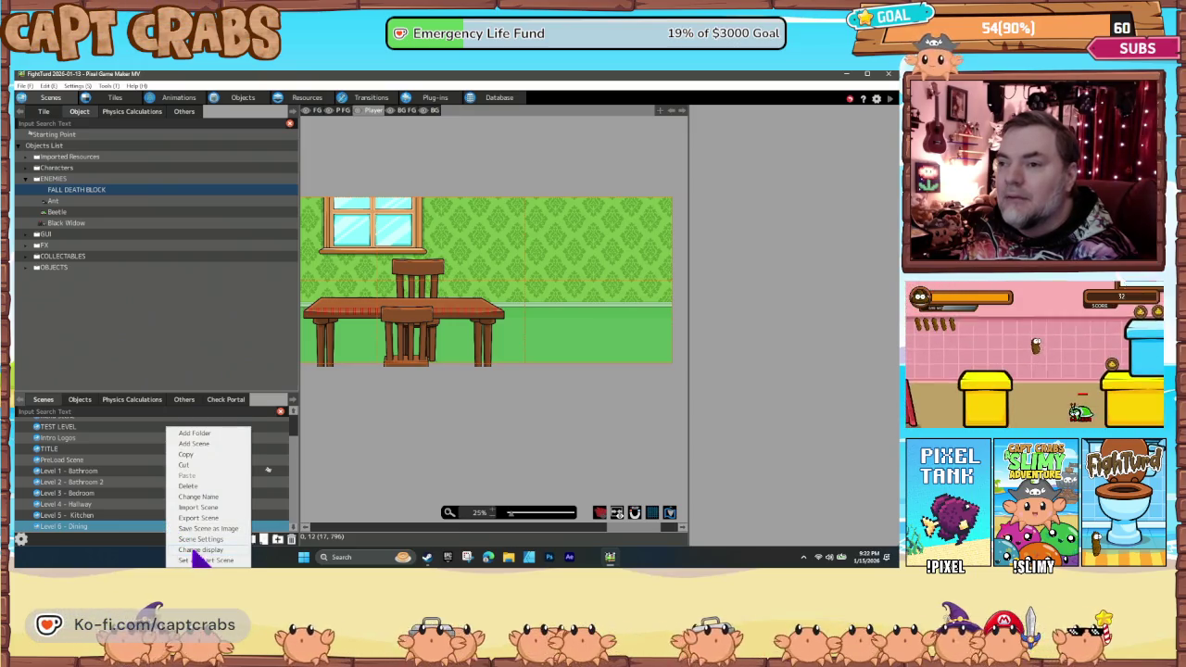
pyautogui.click(198, 561)
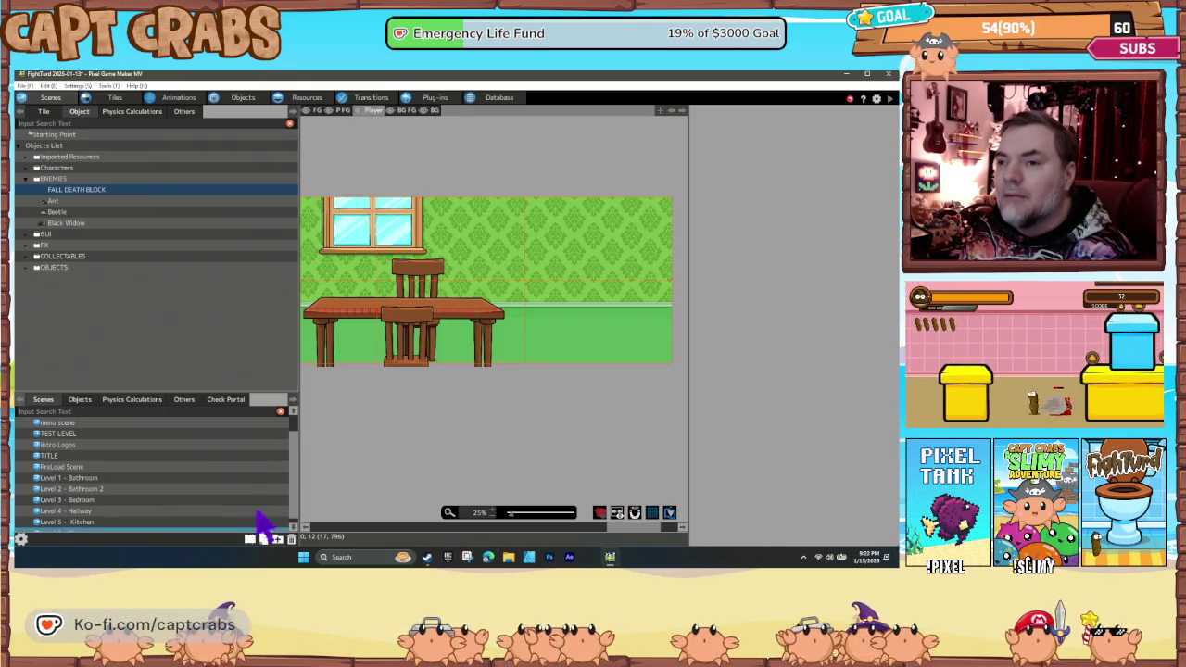
# Pan across the dining room to inspect its tables, chairs and windows.
pyautogui.scroll(-1, 237, 488)
pyautogui.moveTo(385, 417); pyautogui.dragTo(579, 447)
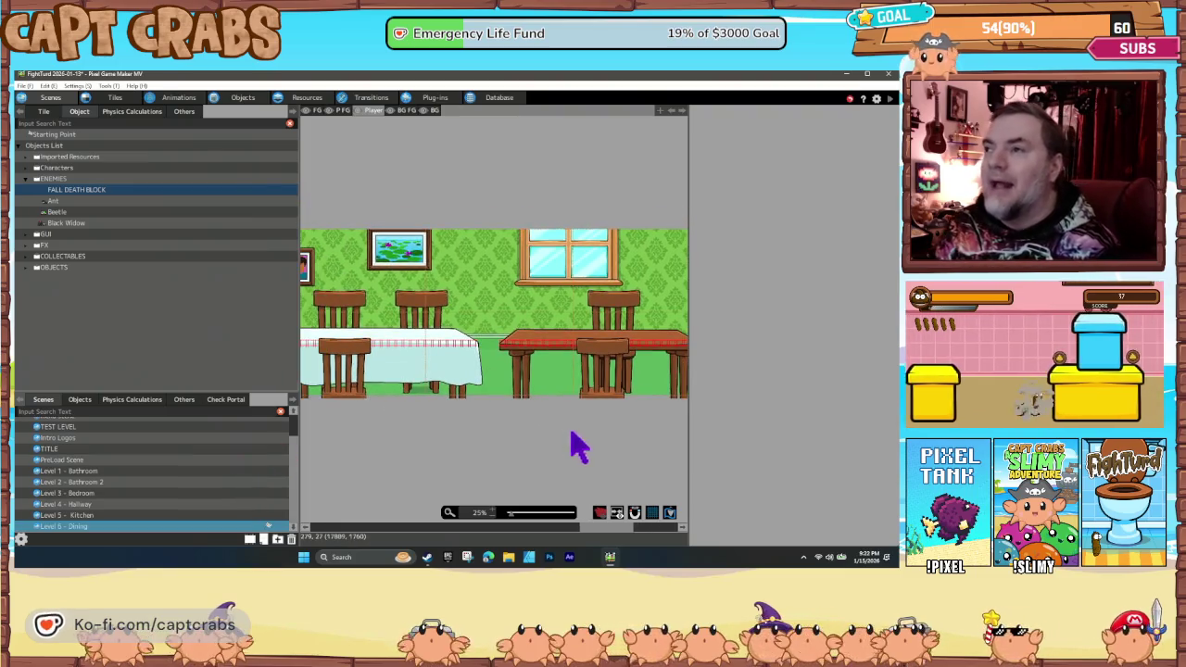
pyautogui.moveTo(466, 441)
pyautogui.mouseDown()
pyautogui.moveTo(593, 461)
pyautogui.moveTo(577, 450)
pyautogui.mouseUp()
pyautogui.moveTo(391, 466); pyautogui.dragTo(587, 458)
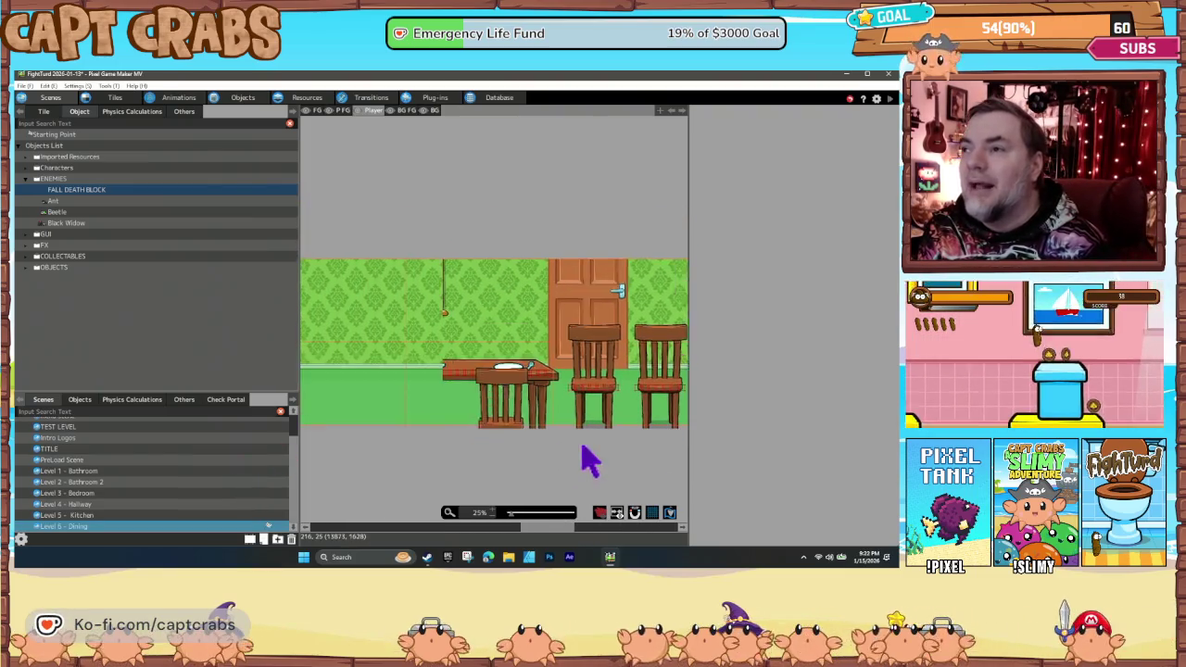
pyautogui.moveTo(428, 466)
pyautogui.mouseDown()
pyautogui.moveTo(544, 465)
pyautogui.moveTo(417, 470)
pyautogui.moveTo(506, 458)
pyautogui.moveTo(445, 455)
pyautogui.mouseUp()
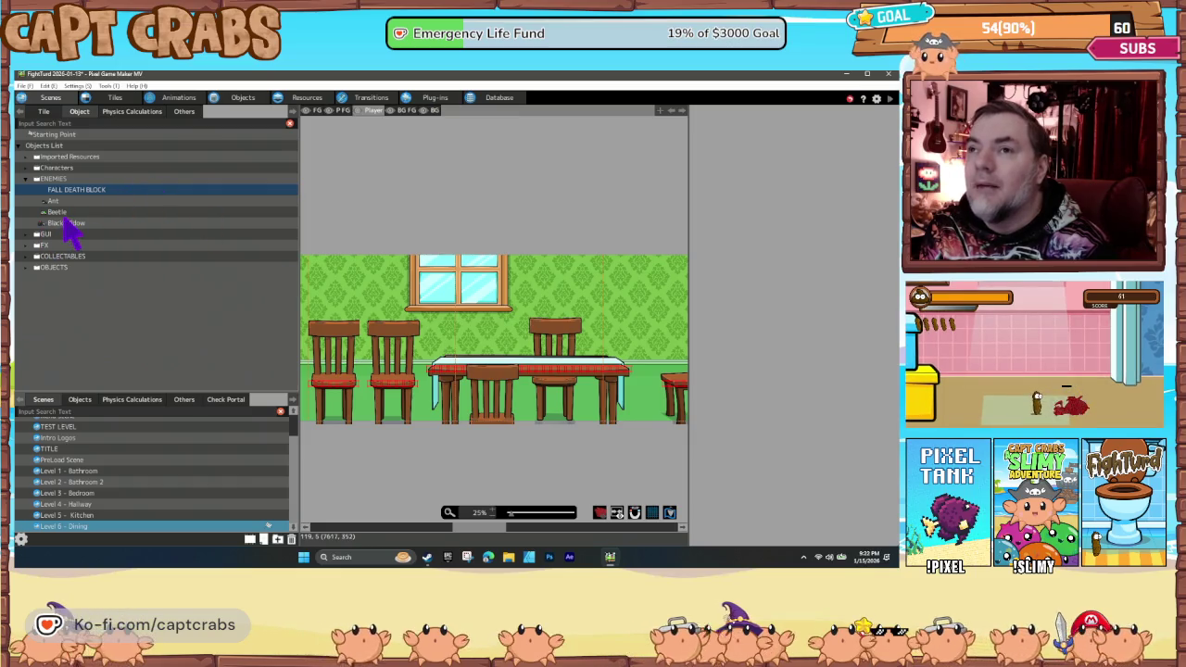
# Place a Black Widow on the dining table with a default facing direction.
pyautogui.click(66, 224)
pyautogui.click(389, 298)
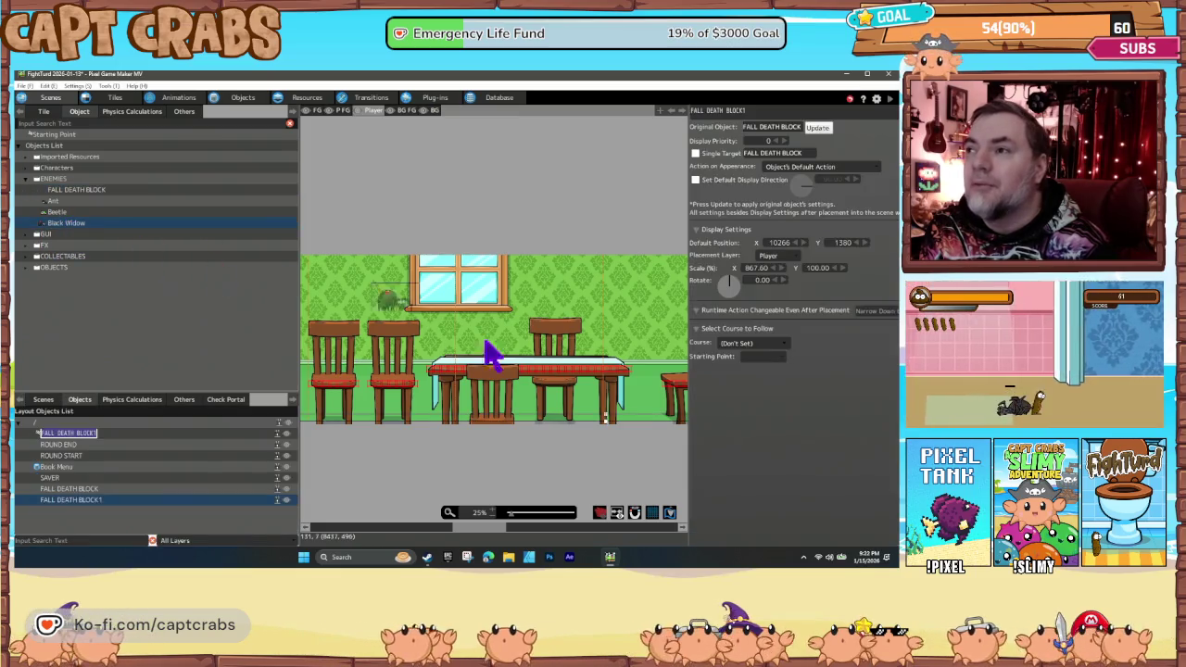
pyautogui.click(525, 366)
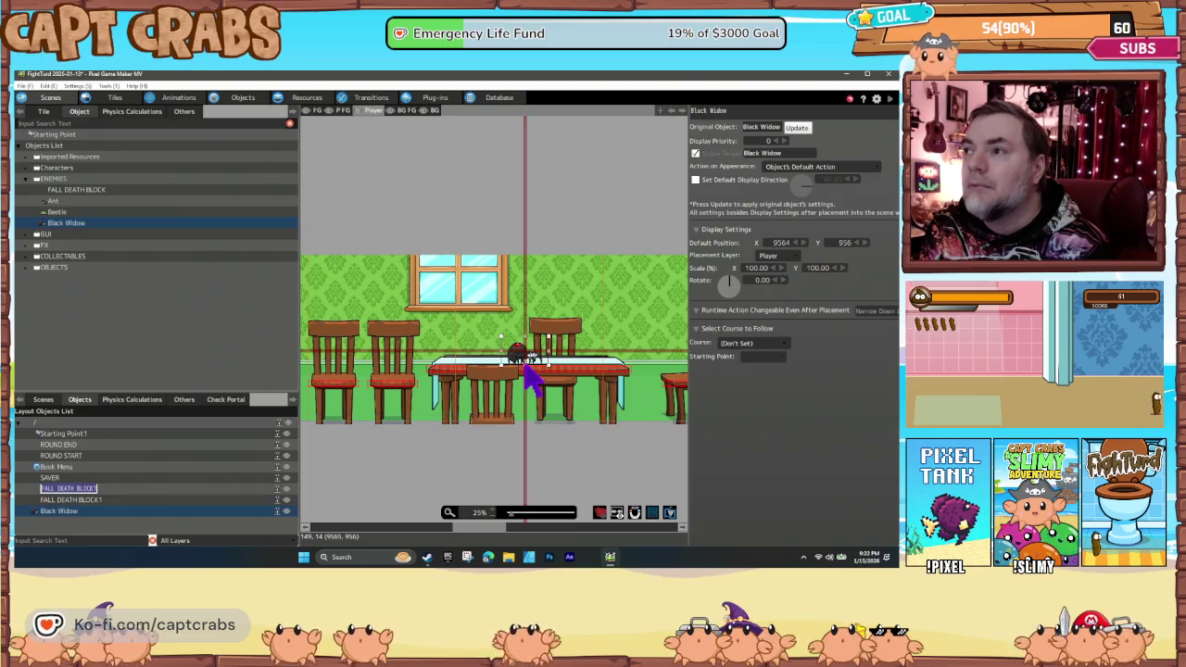
pyautogui.click(695, 179)
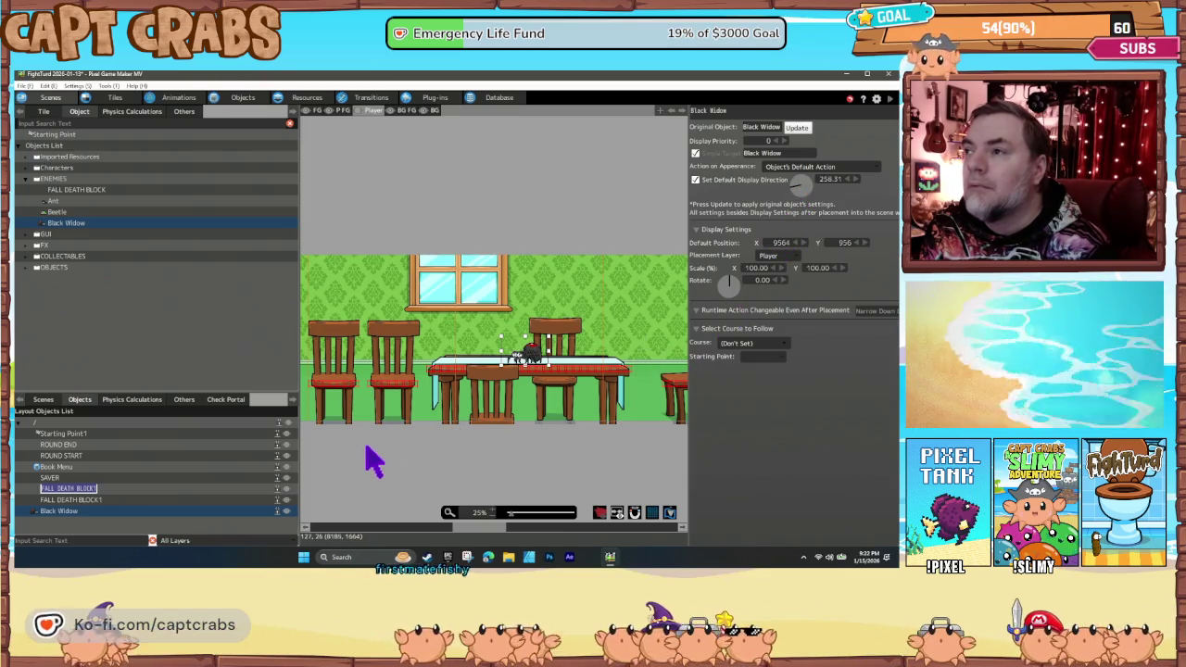
# Switch to the Beetle enemy and place three Beetles on the dining tables.
pyautogui.hscroll(-5, 372, 461)
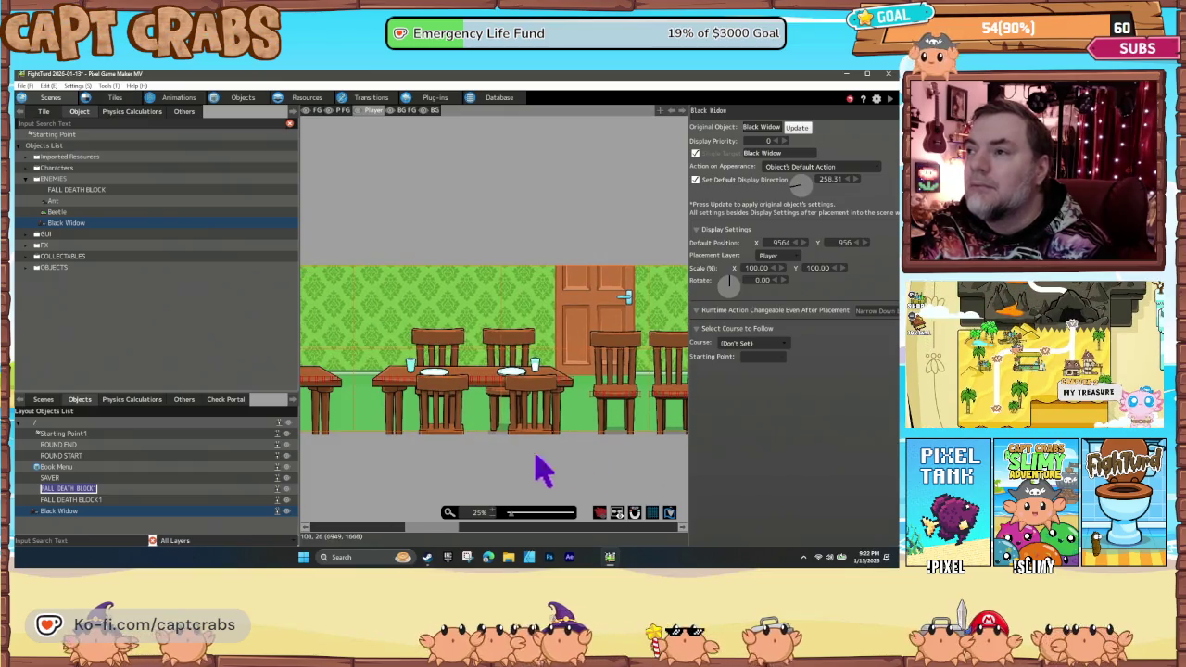
pyautogui.press('Up')
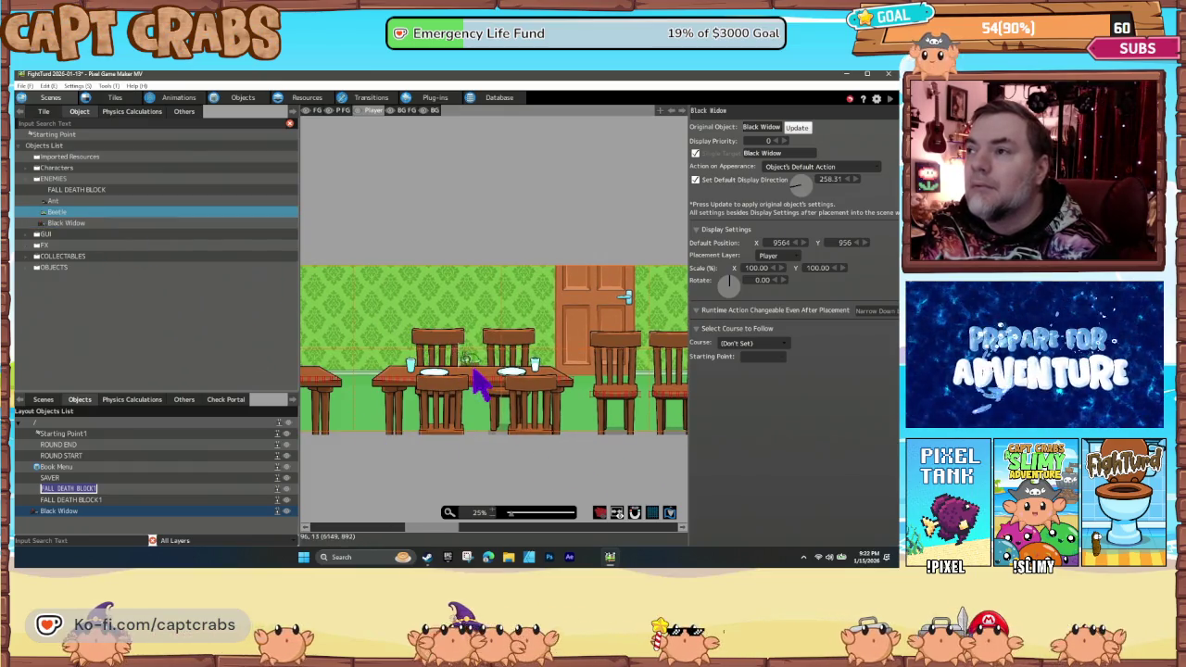
pyautogui.click(483, 391)
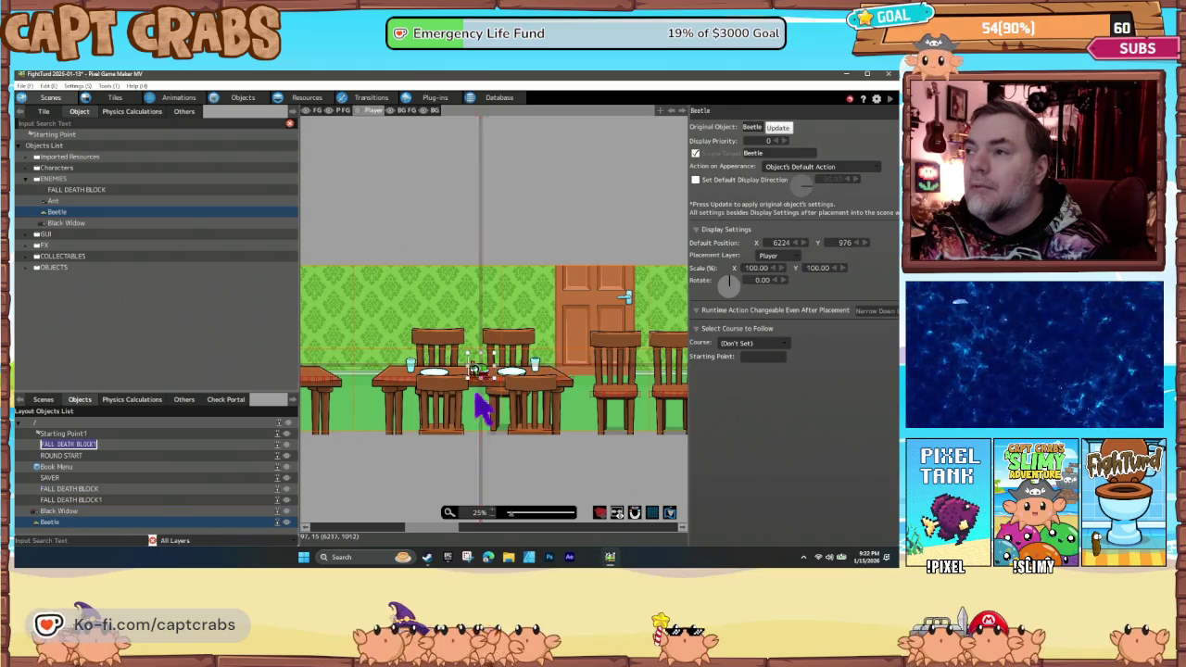
pyautogui.hscroll(-4, 397, 450)
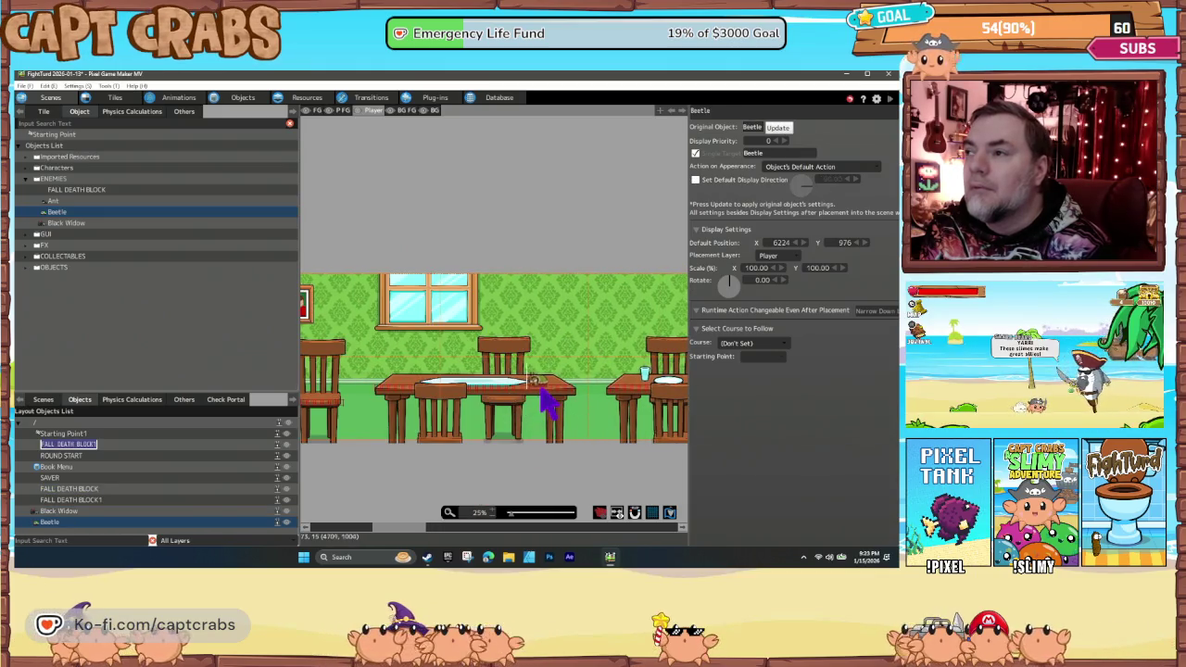
pyautogui.click(540, 387)
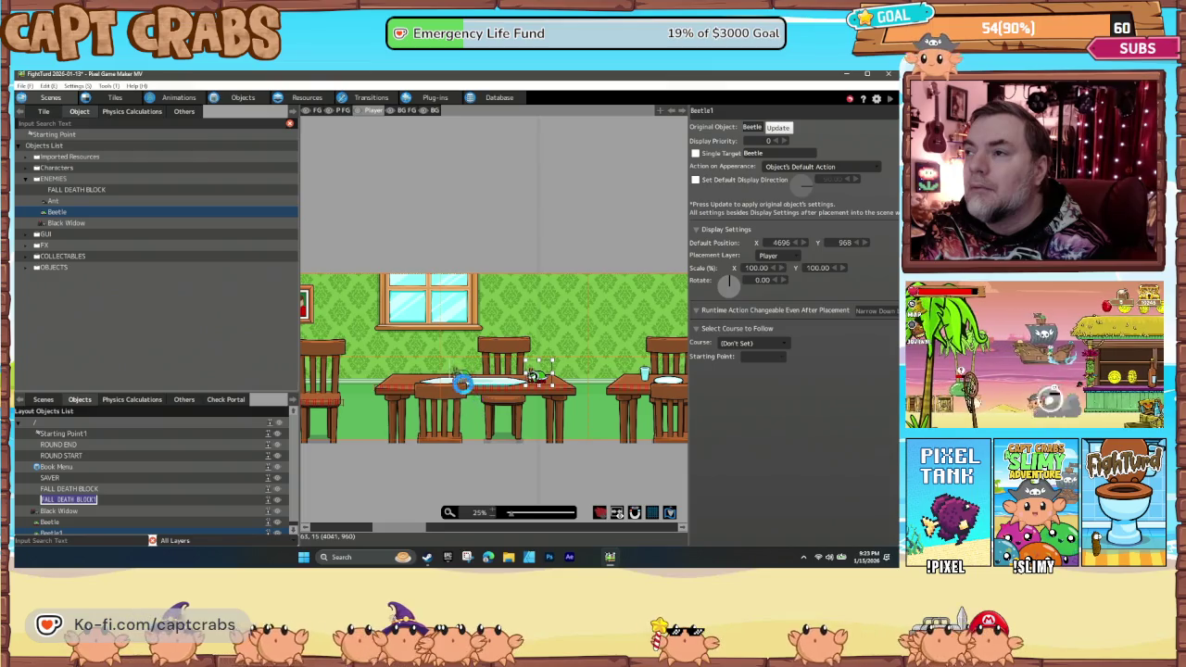
pyautogui.click(460, 383)
pyautogui.hscroll(-5, 436, 428)
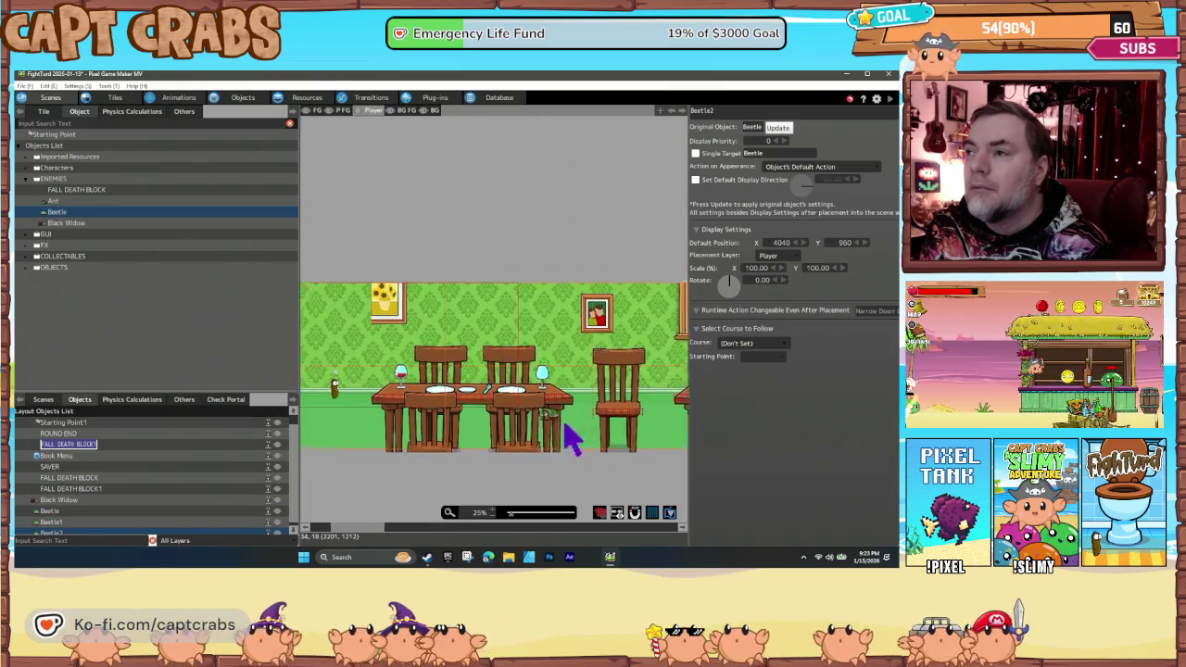
pyautogui.hscroll(-2, 556, 426)
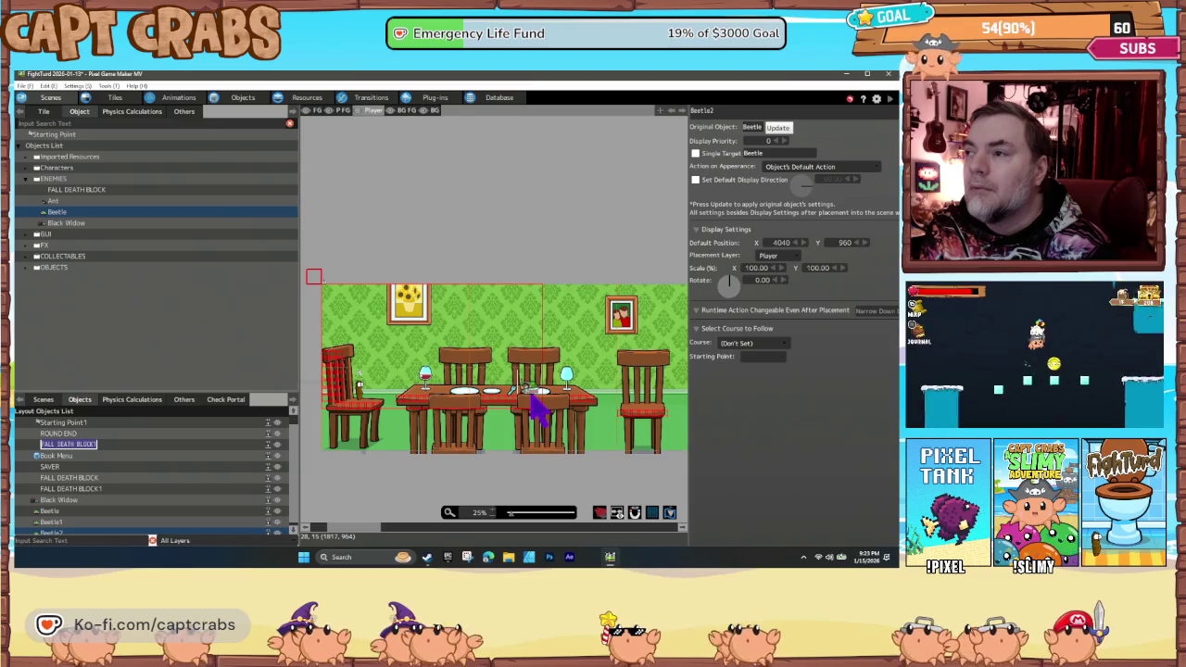
# Add more Beetles near the level's left end, on a chair, and on later tables.
pyautogui.click(531, 397)
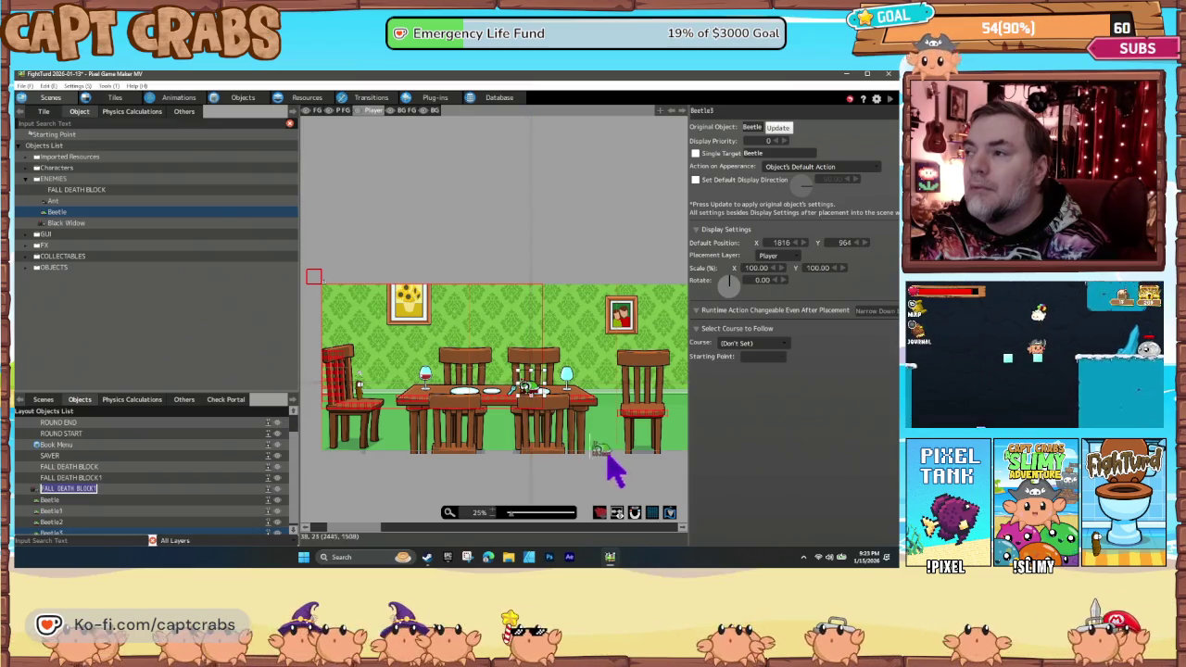
pyautogui.hscroll(4, 500, 454)
pyautogui.hscroll(10, 574, 458)
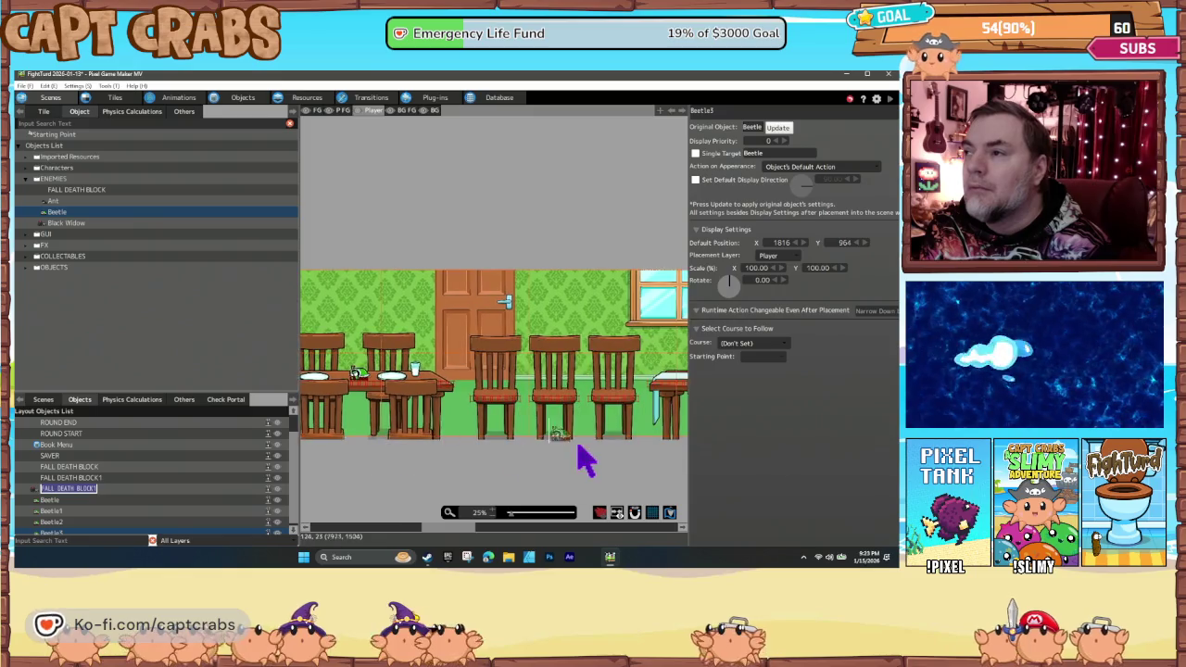
pyautogui.hscroll(-3, 468, 460)
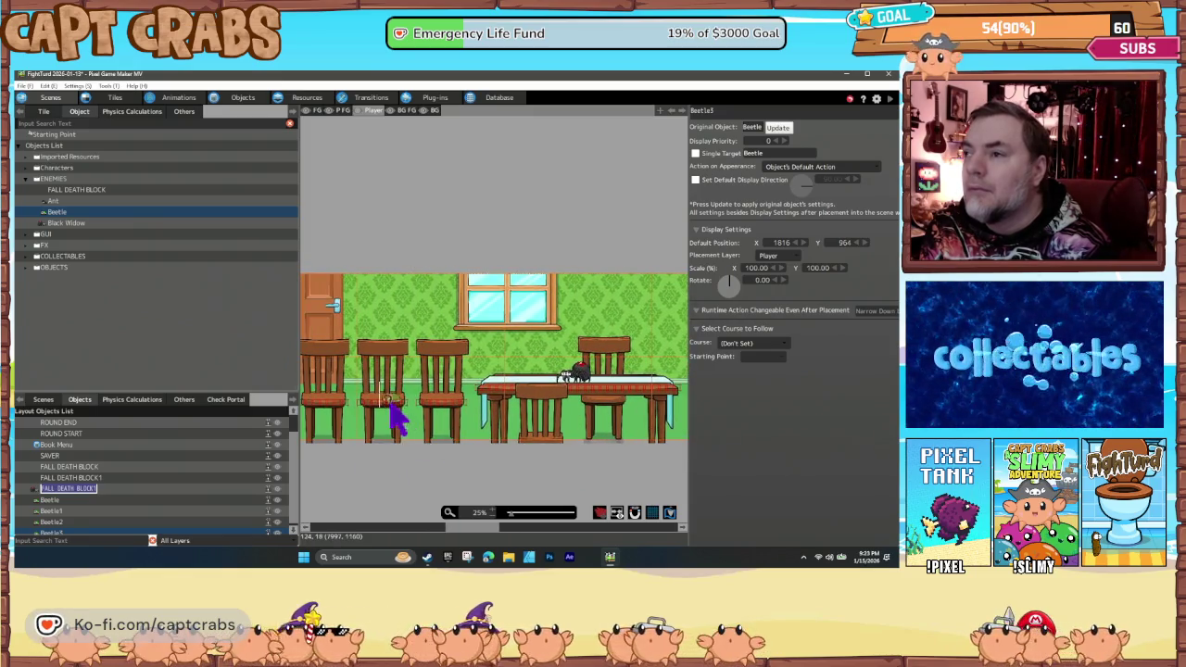
pyautogui.click(382, 401)
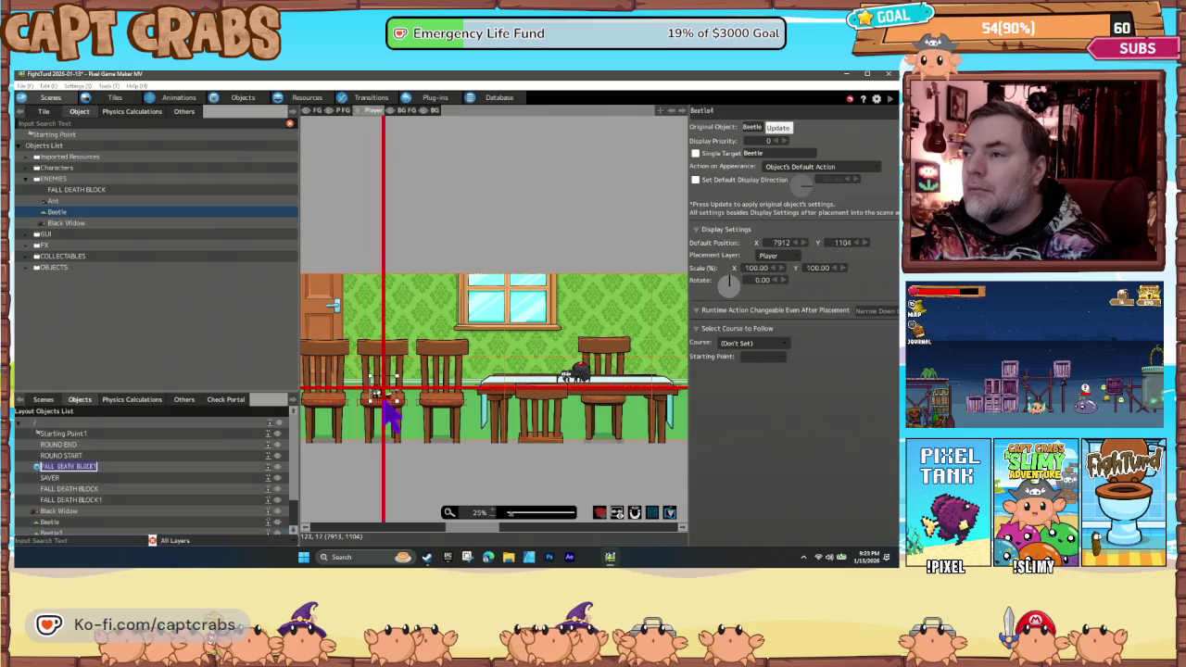
pyautogui.hscroll(7, 609, 474)
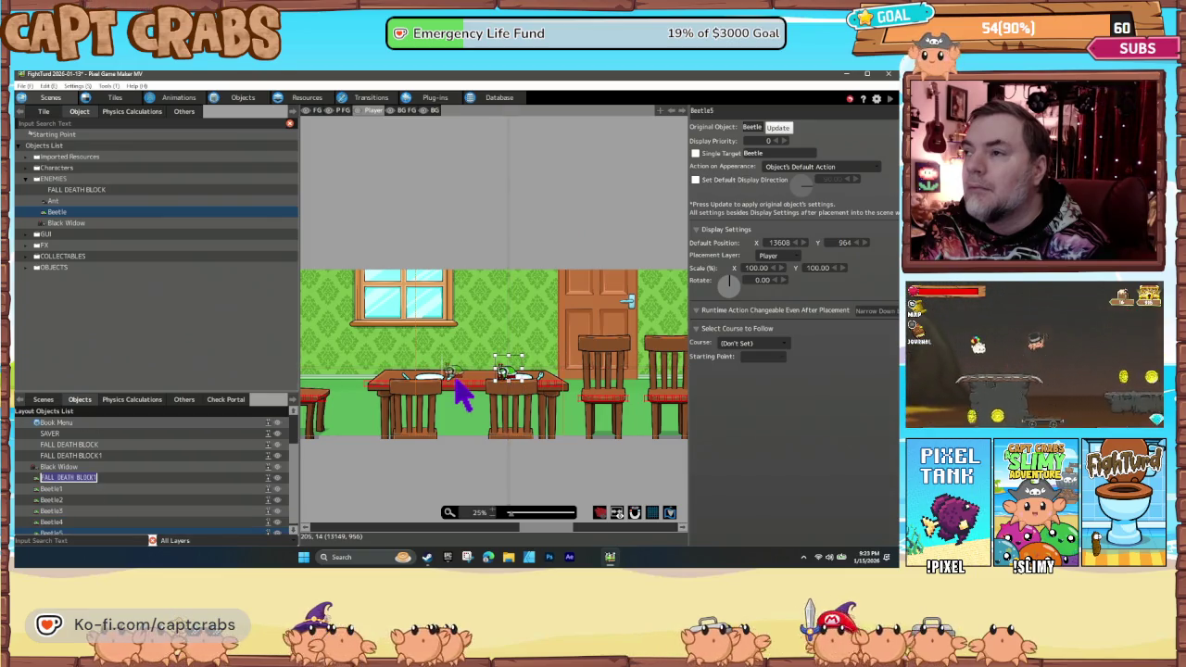
pyautogui.click(453, 371)
pyautogui.hscroll(6, 559, 429)
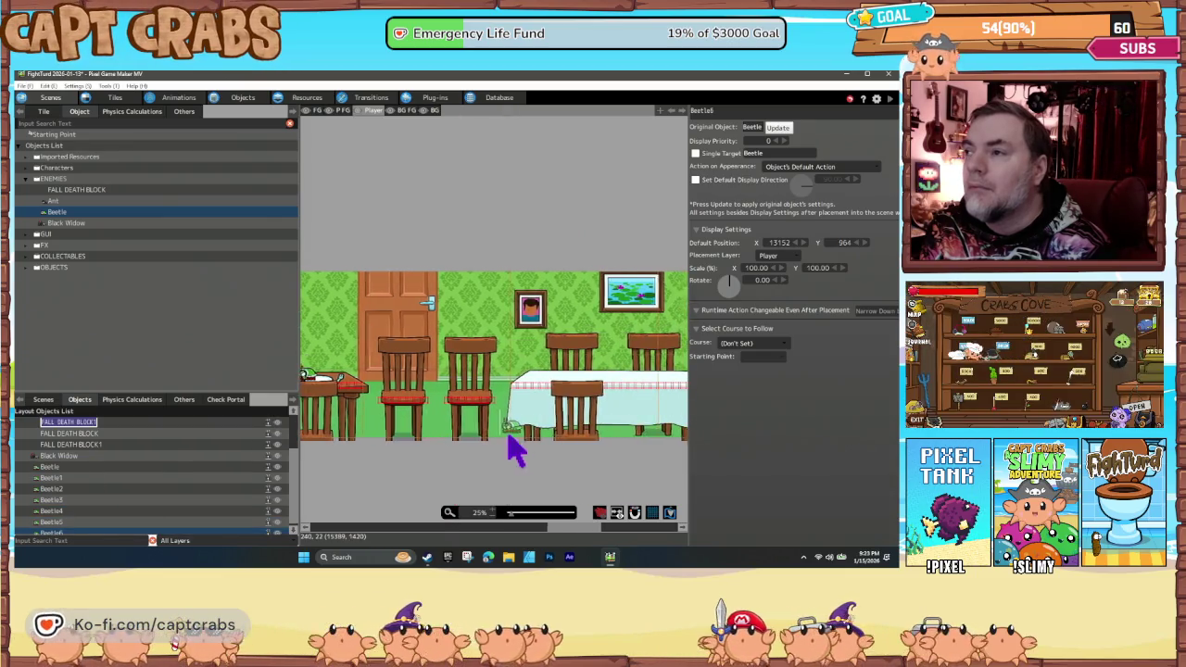
pyautogui.hscroll(2, 567, 405)
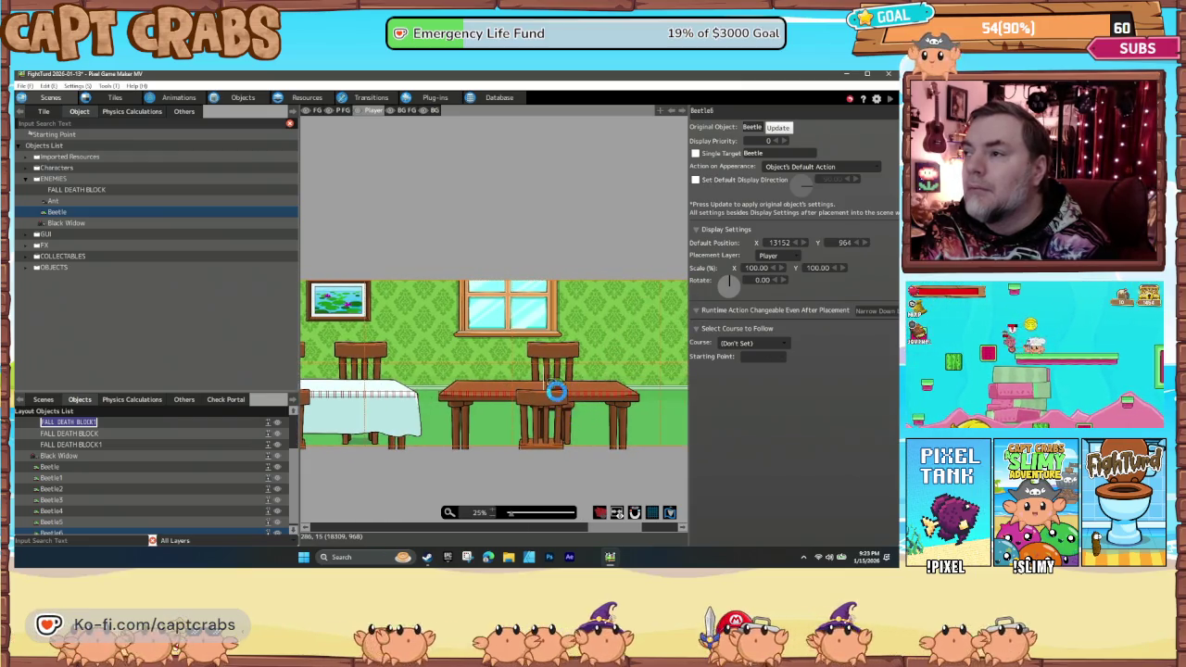
pyautogui.click(69, 222)
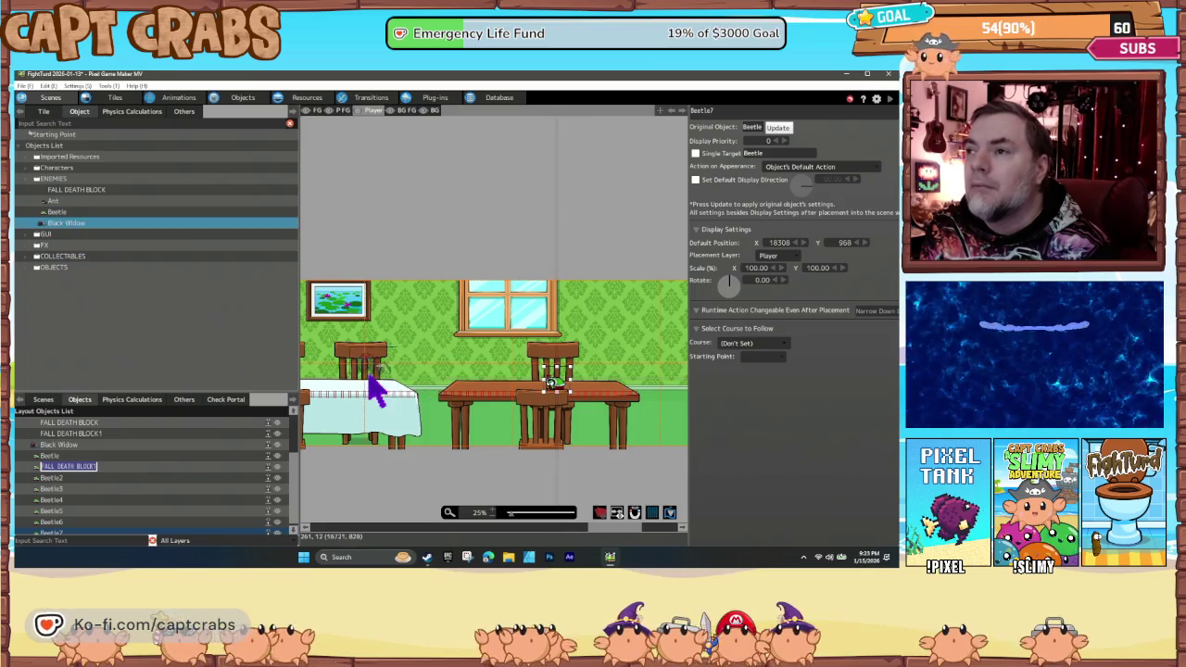
# Place a second Black Widow on the tablecloth table, facing direction 254.
pyautogui.click(363, 405)
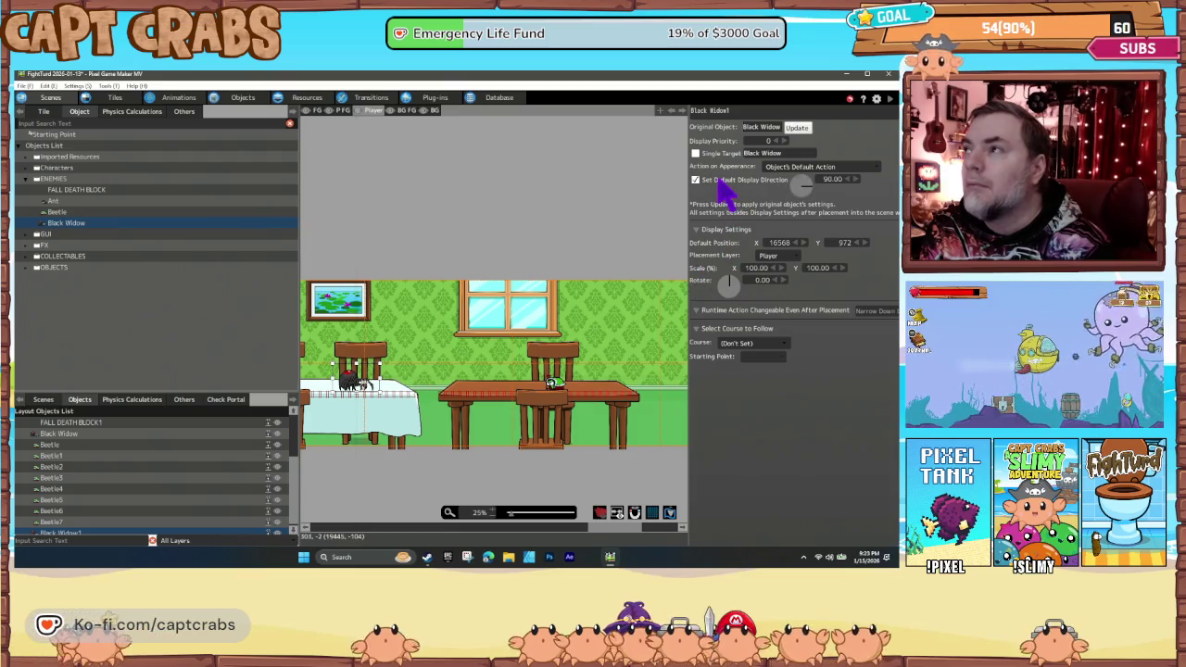
pyautogui.moveTo(816, 192); pyautogui.dragTo(797, 184)
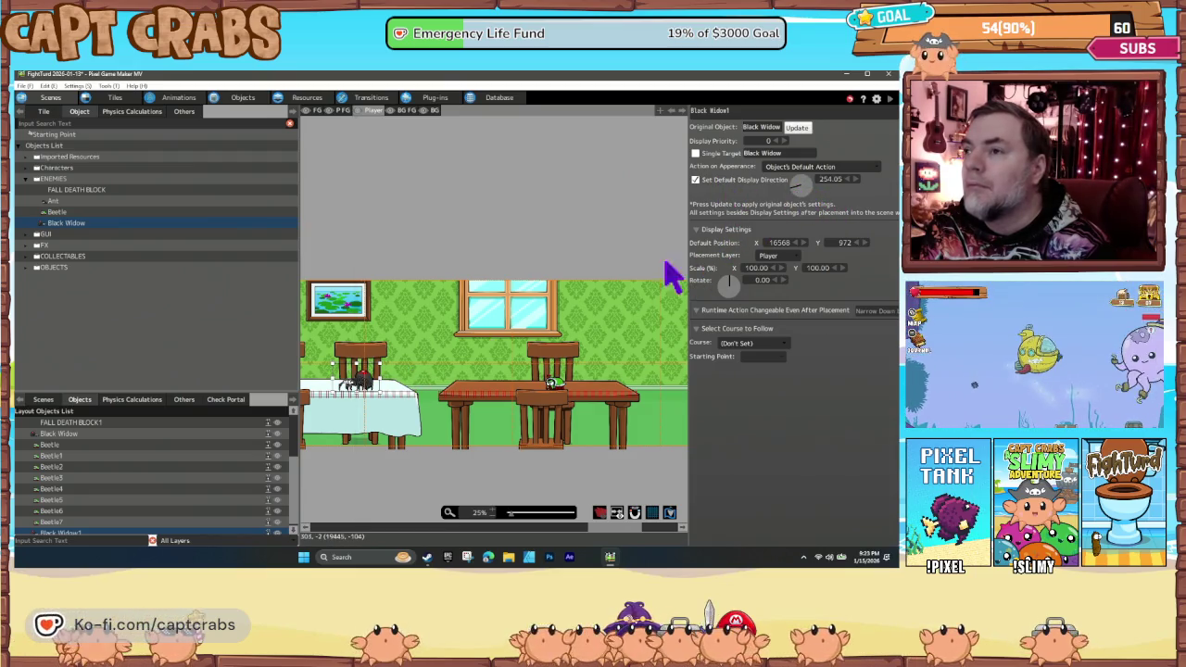
pyautogui.hscroll(-5, 413, 412)
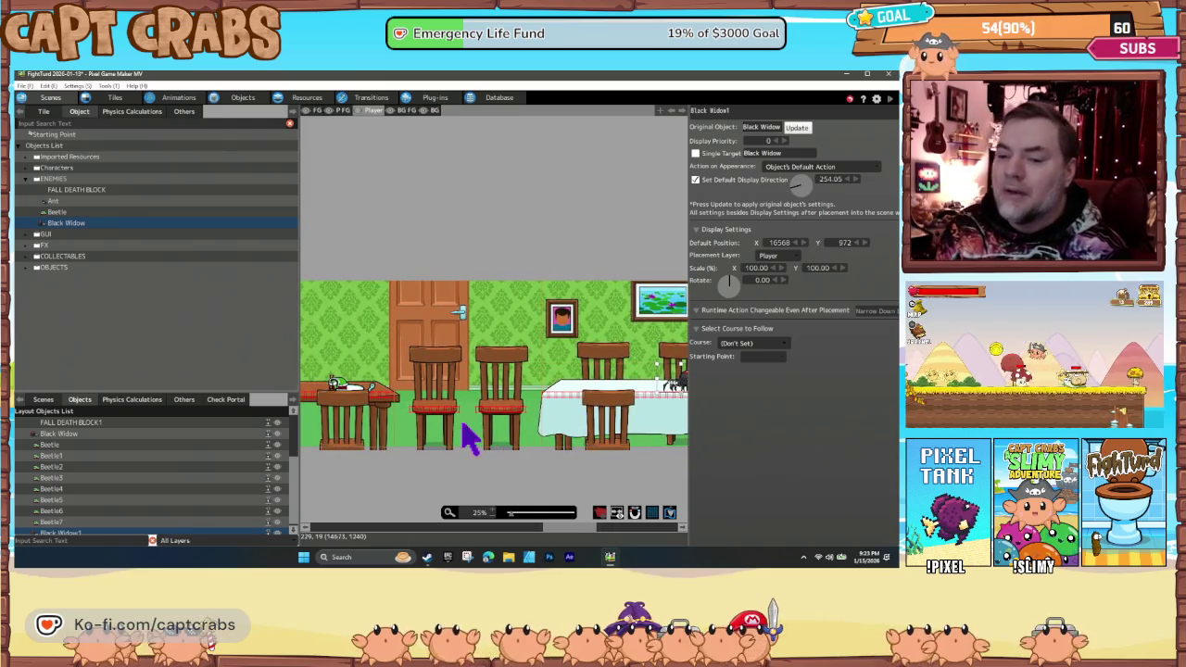
pyautogui.hscroll(-8, 399, 459)
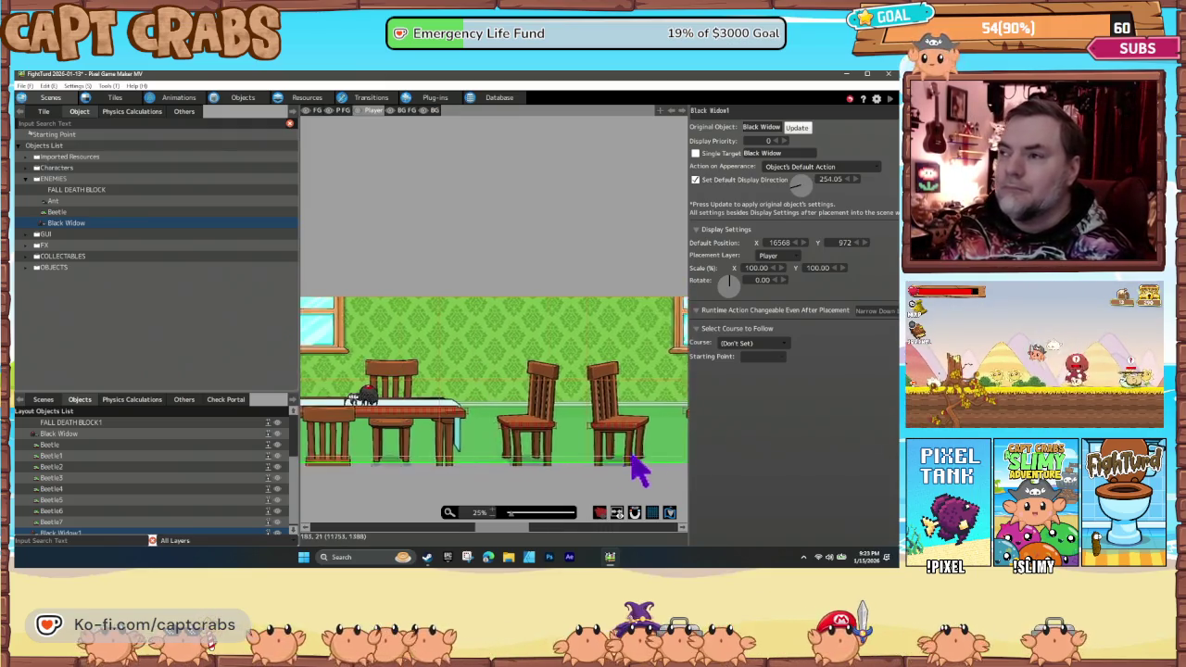
pyautogui.hscroll(-8, 460, 470)
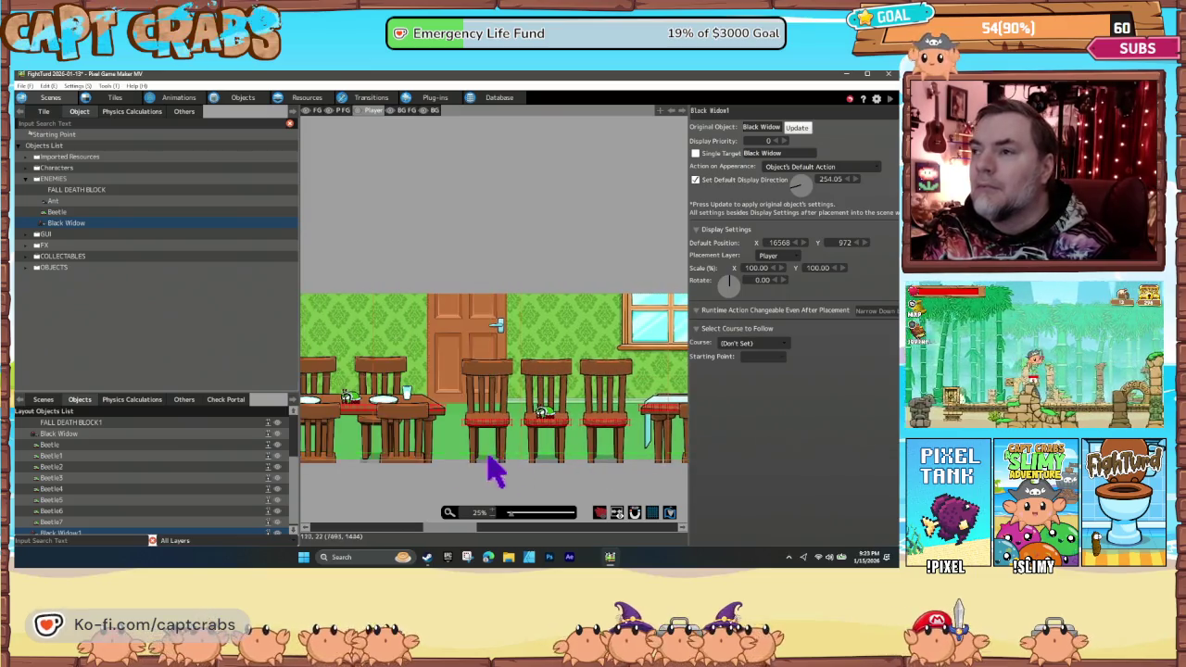
pyautogui.hscroll(6, 579, 472)
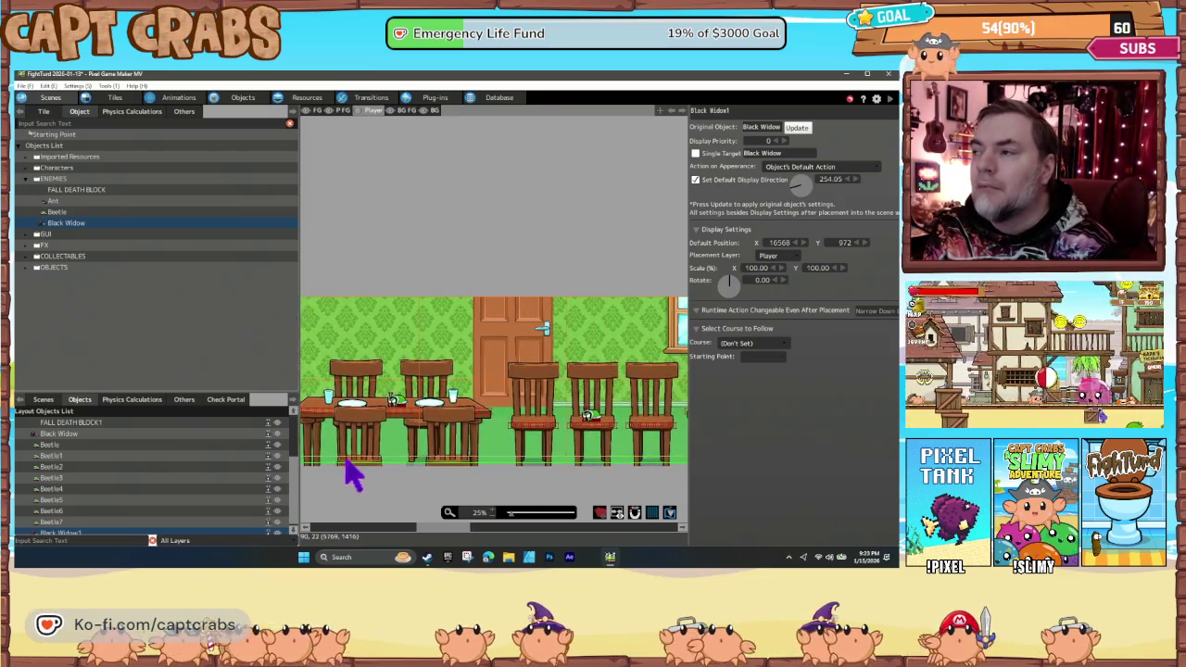
pyautogui.hscroll(8, 452, 473)
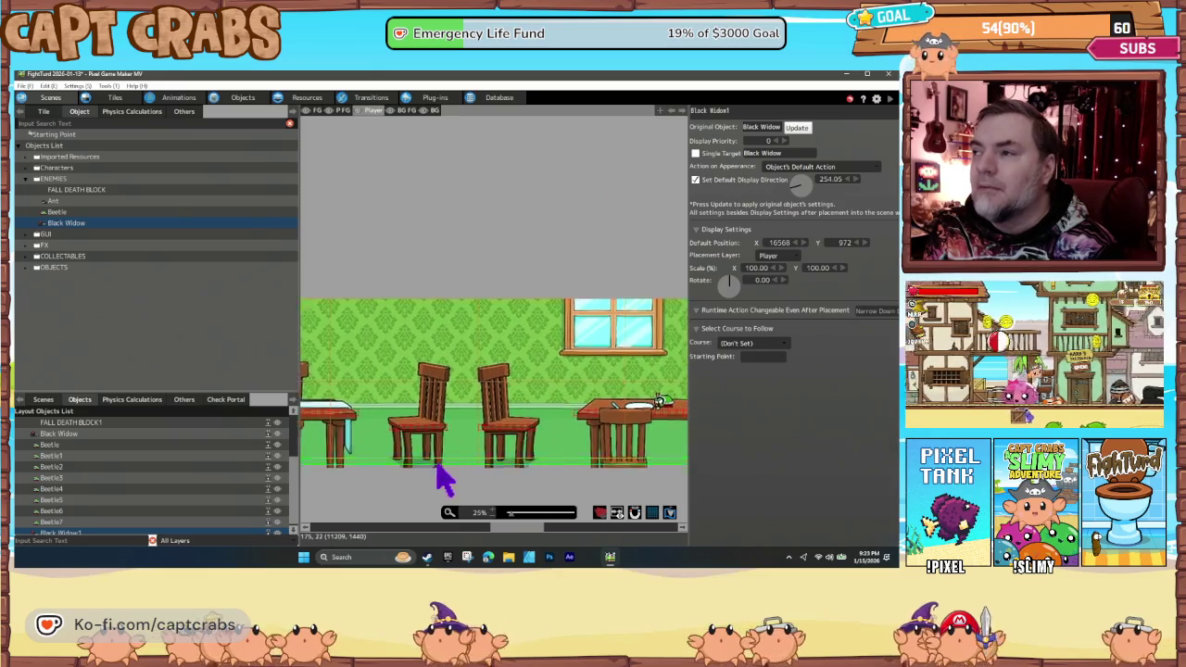
pyautogui.hscroll(6, 505, 477)
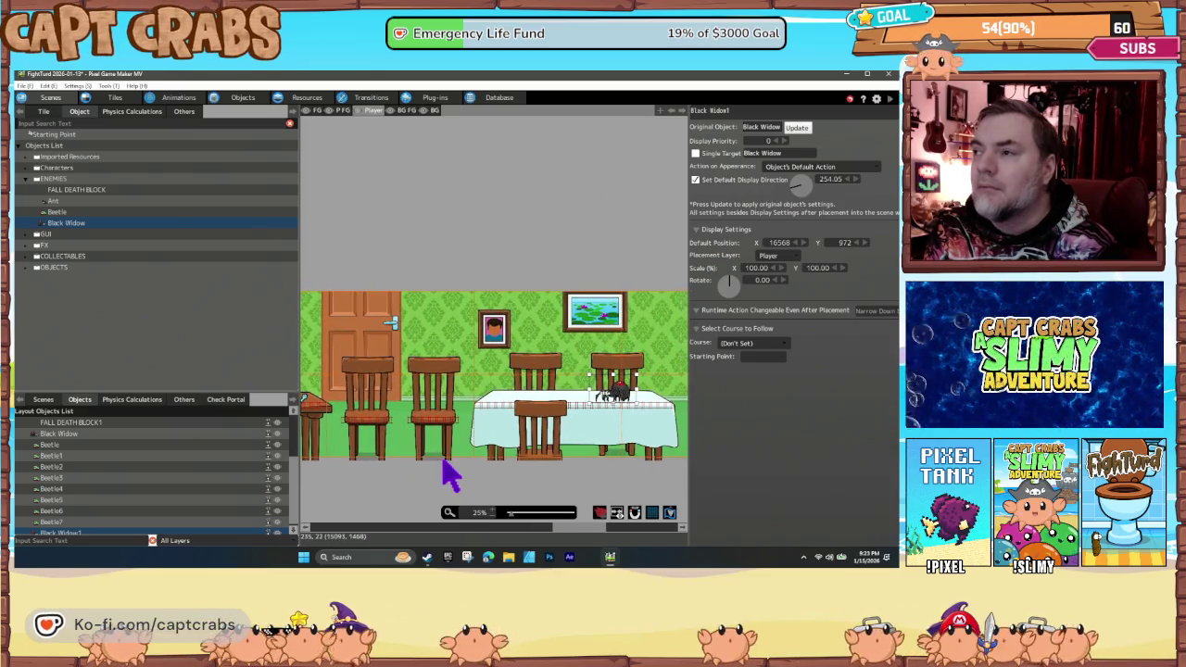
# Place a Healing Donut by the tablecloth table at 12856, 824.
pyautogui.click(26, 257)
pyautogui.click(69, 312)
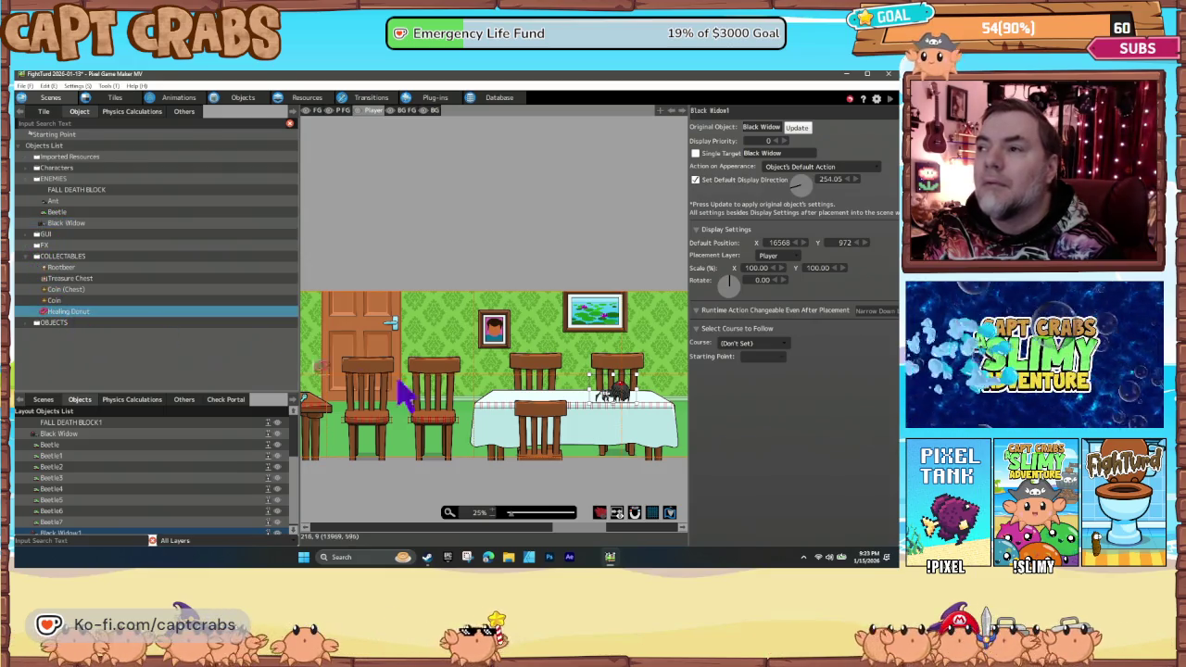
pyautogui.click(429, 400)
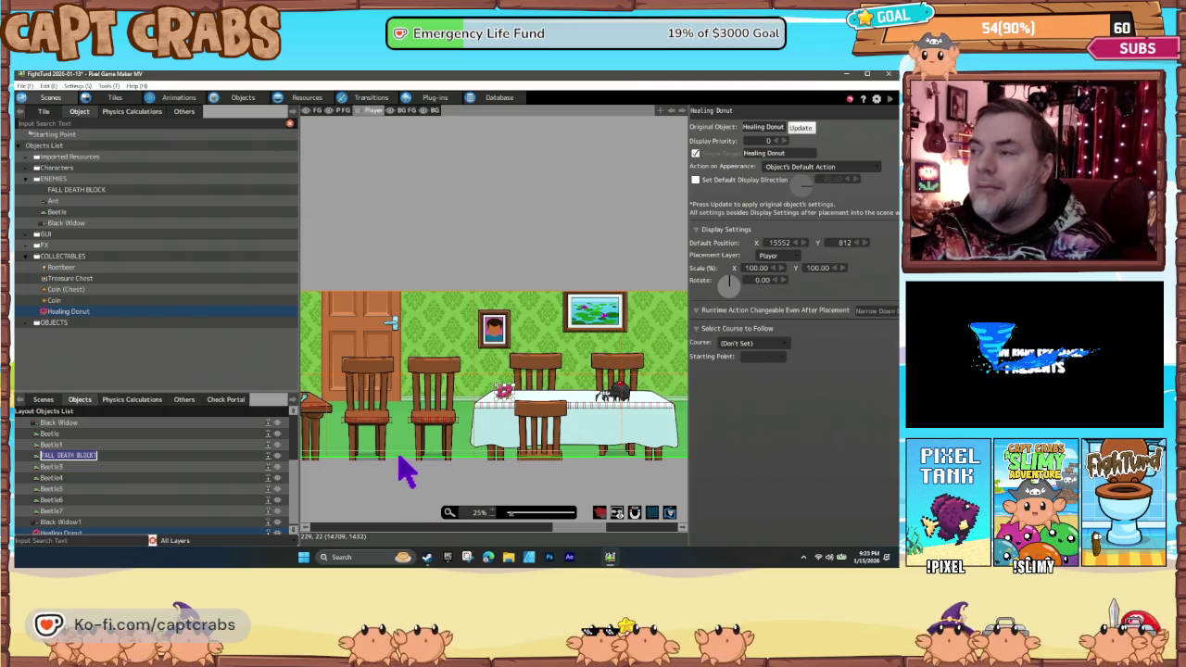
# Nudge Beetle6 on the table to 13332, 972.
pyautogui.hscroll(-3, 399, 468)
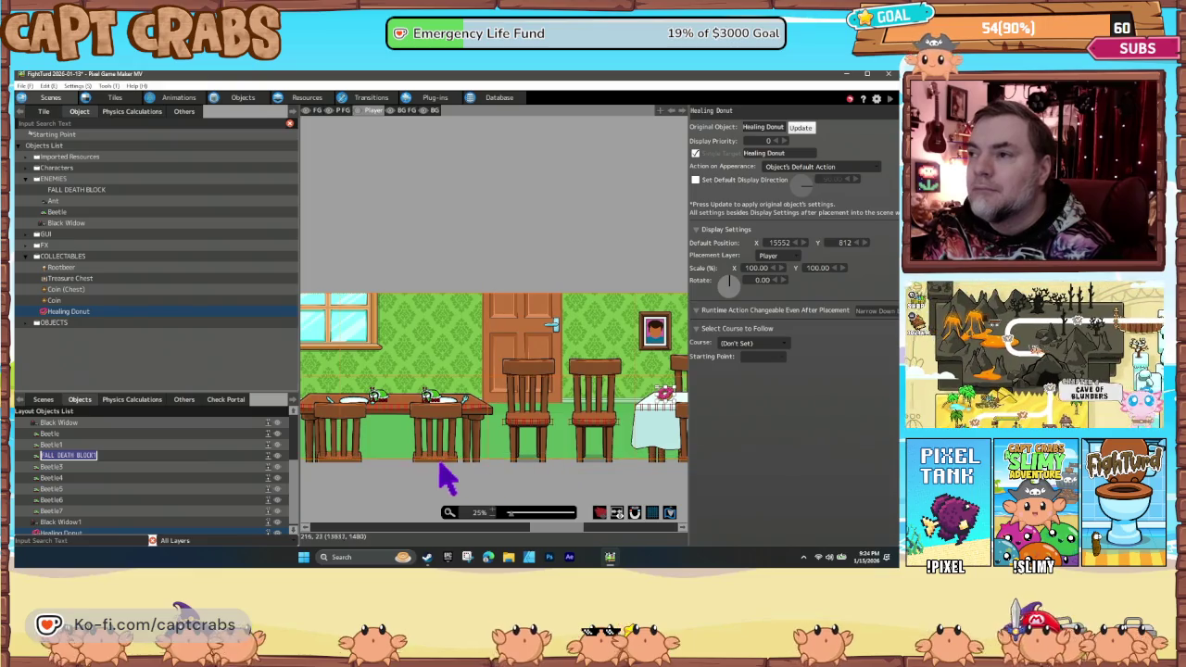
pyautogui.moveTo(472, 477)
pyautogui.mouseDown()
pyautogui.moveTo(485, 476)
pyautogui.moveTo(320, 476)
pyautogui.mouseUp()
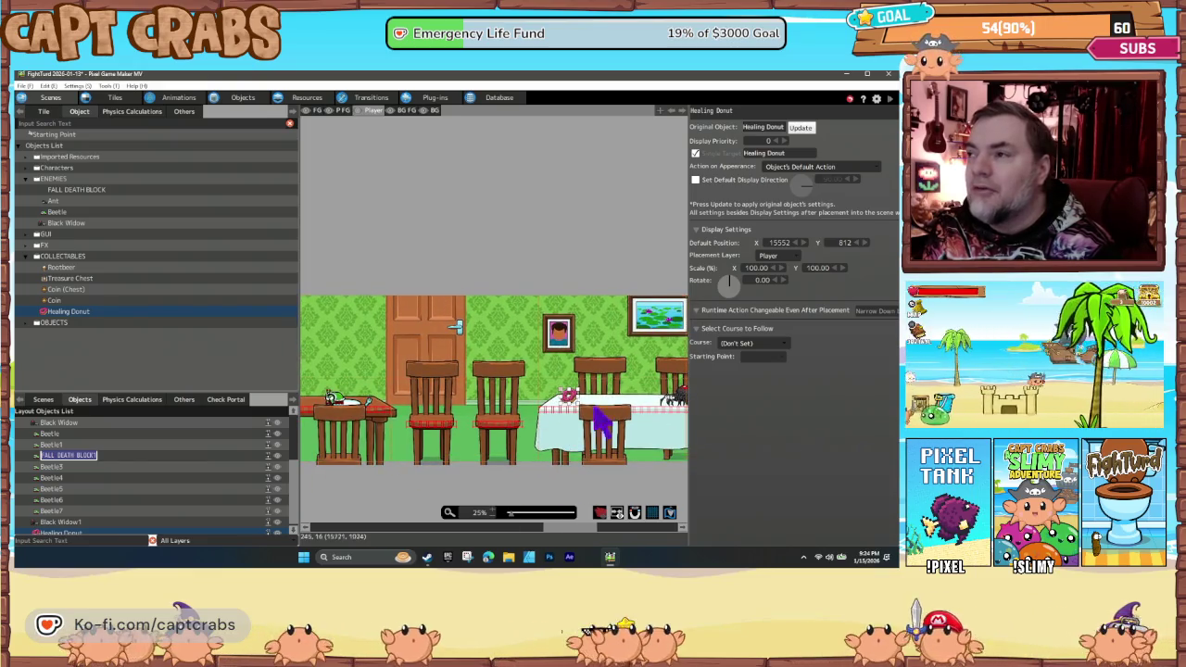
pyautogui.hscroll(4, 454, 472)
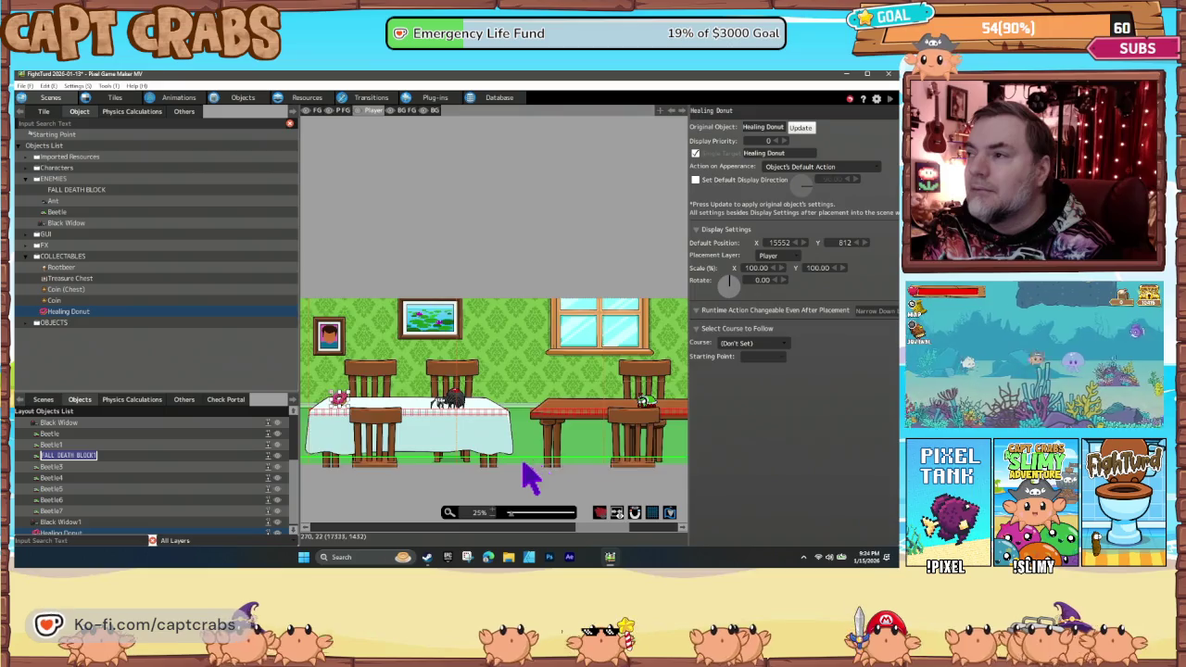
pyautogui.hscroll(-4, 474, 477)
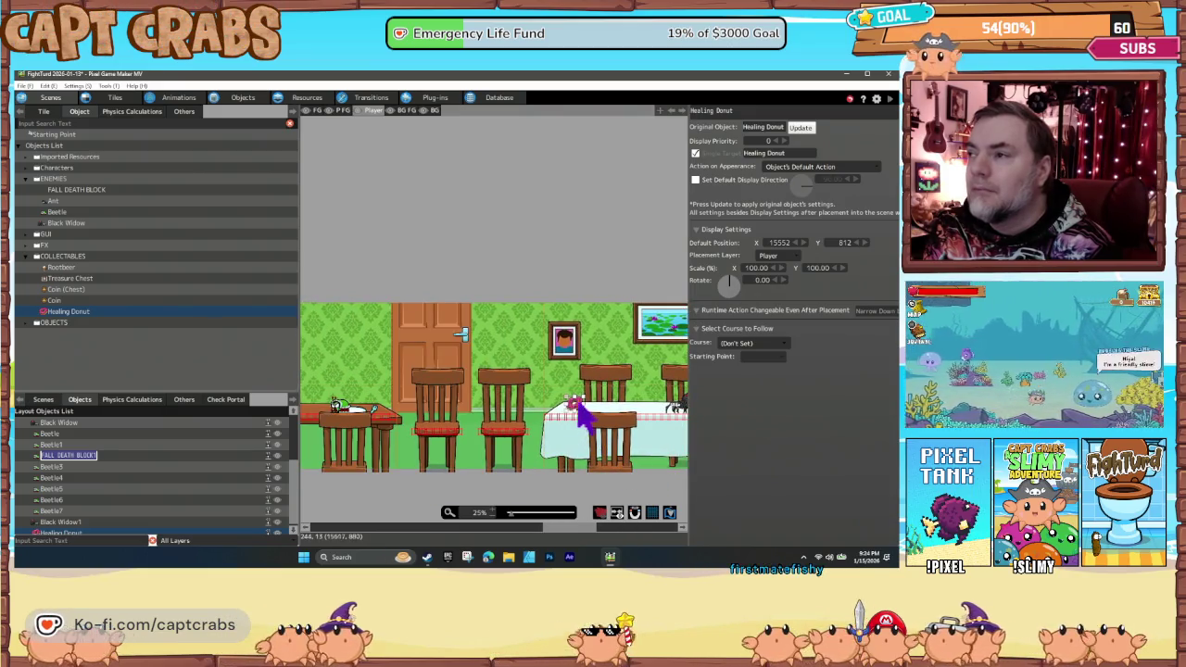
pyautogui.moveTo(355, 443)
pyautogui.mouseDown()
pyautogui.moveTo(587, 463)
pyautogui.moveTo(602, 445)
pyautogui.mouseUp()
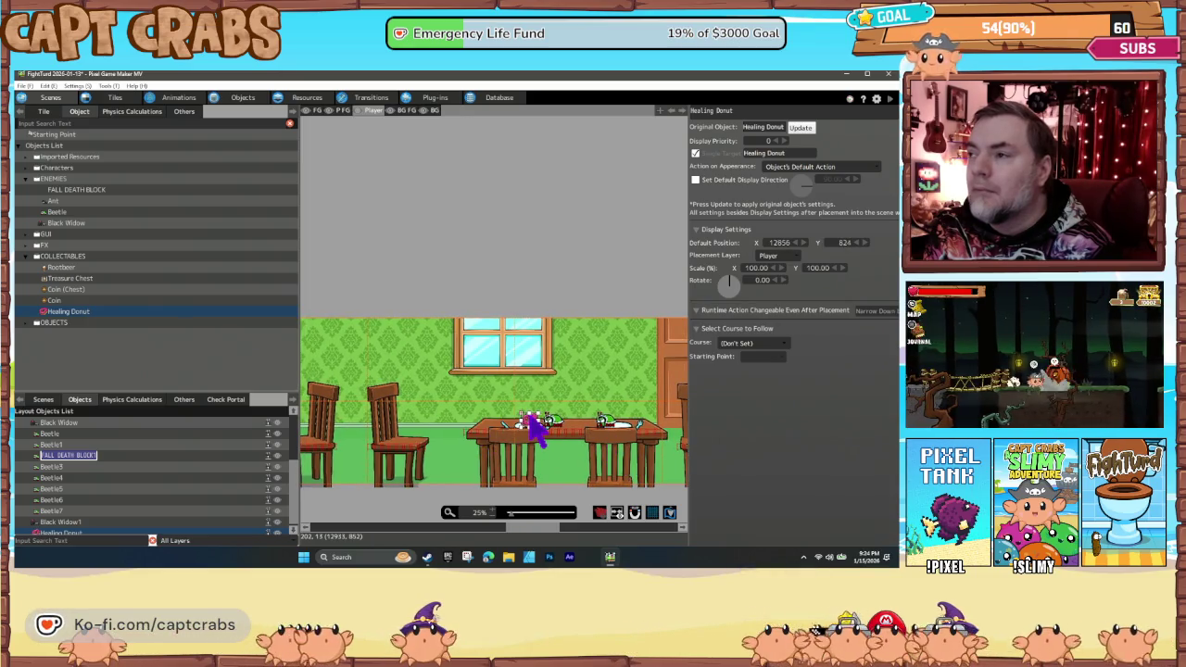
pyautogui.moveTo(544, 424); pyautogui.dragTo(574, 435)
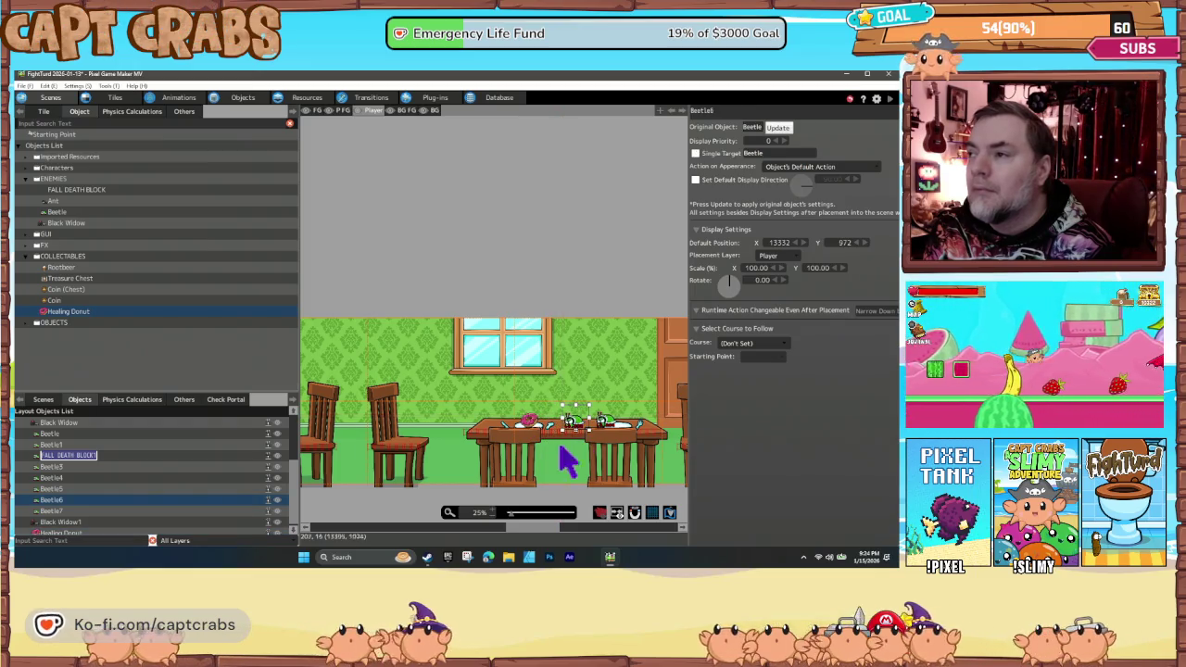
# Scroll back to the scene's left edge and select the Coin object.
pyautogui.hscroll(-10, 407, 486)
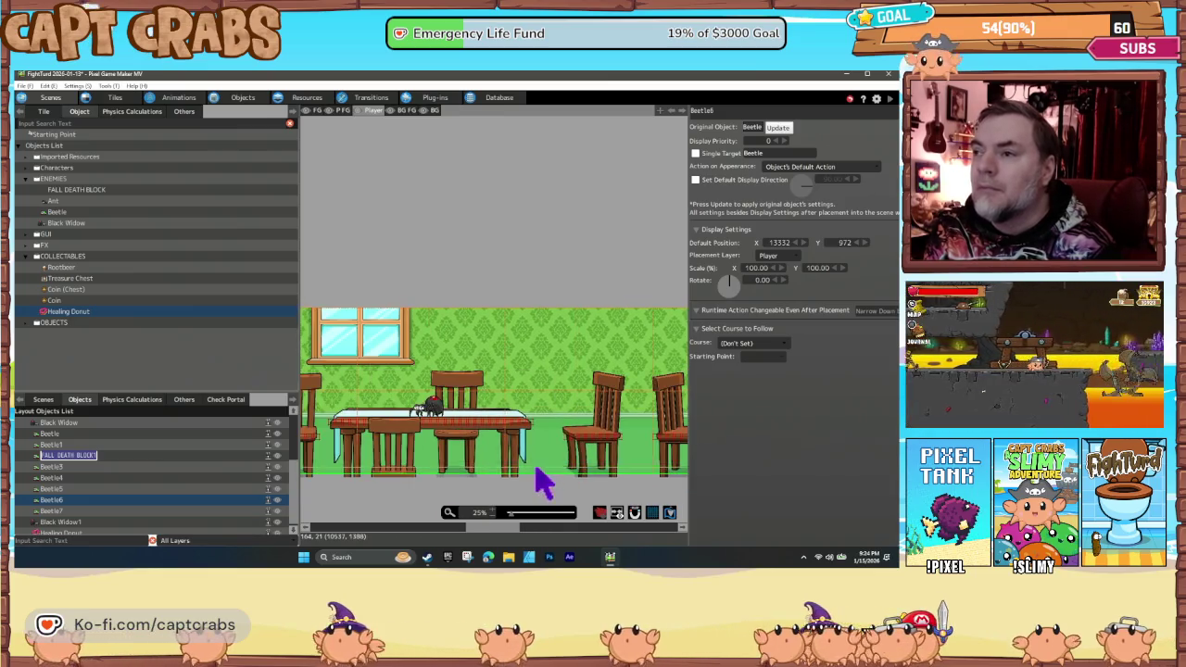
pyautogui.hscroll(-10, 491, 480)
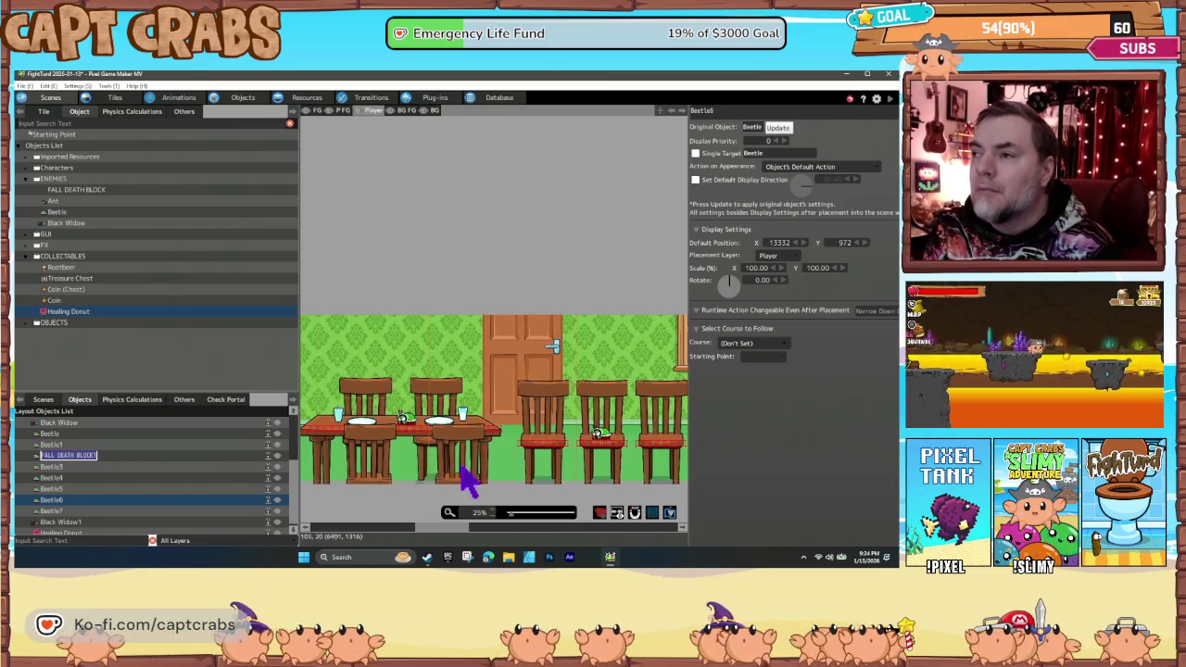
pyautogui.hscroll(-10, 571, 480)
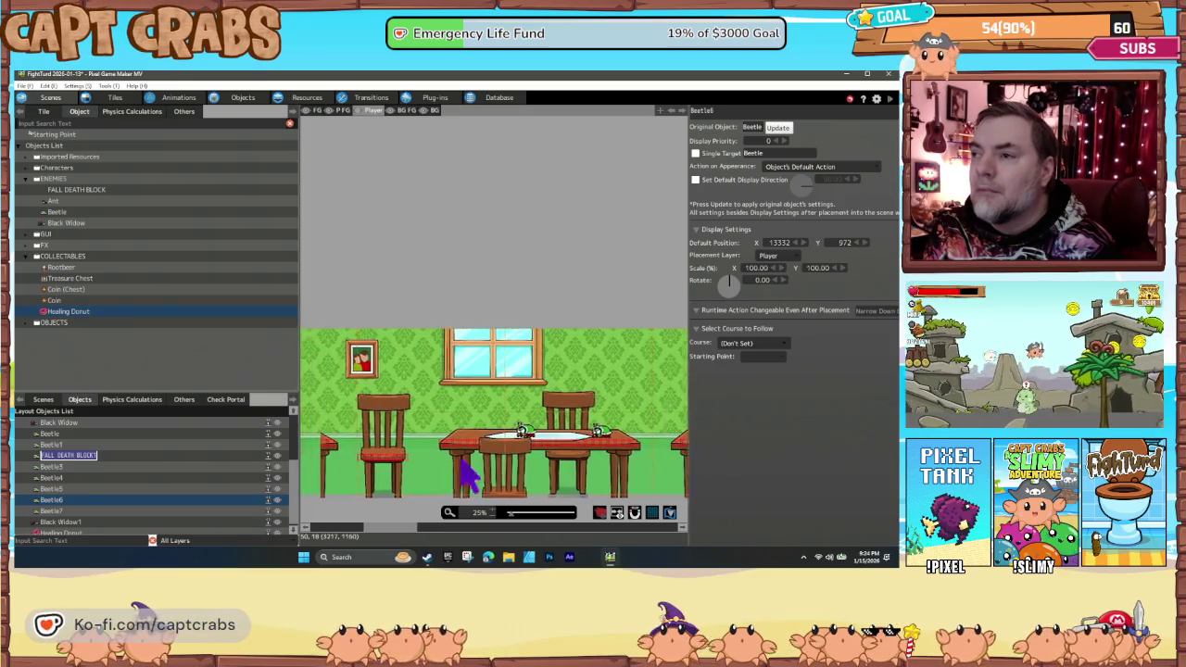
pyautogui.hscroll(-6, 500, 473)
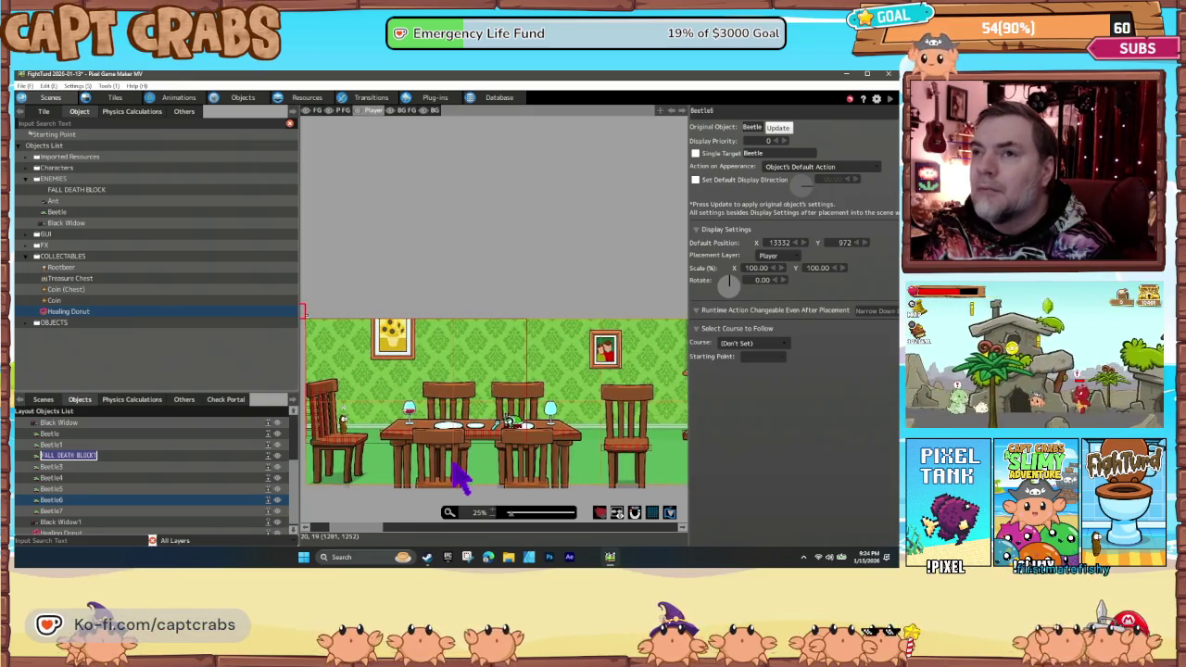
pyautogui.click(58, 301)
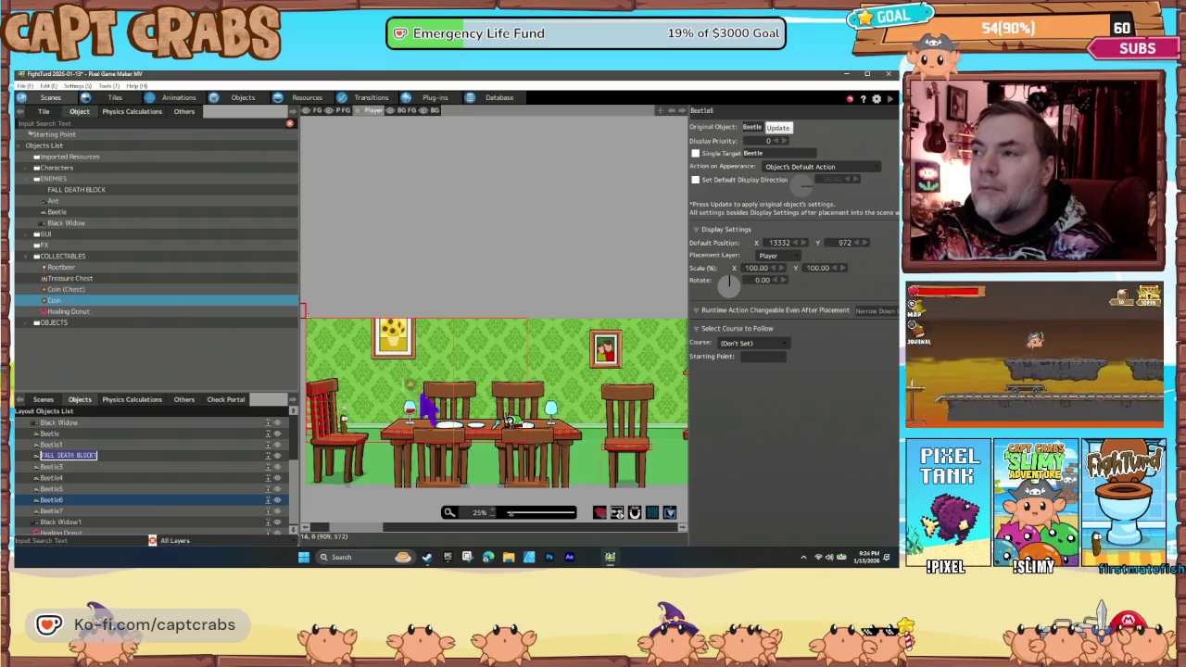
# Place two coins above the first table and stack three by the right-hand chair.
pyautogui.click(455, 412)
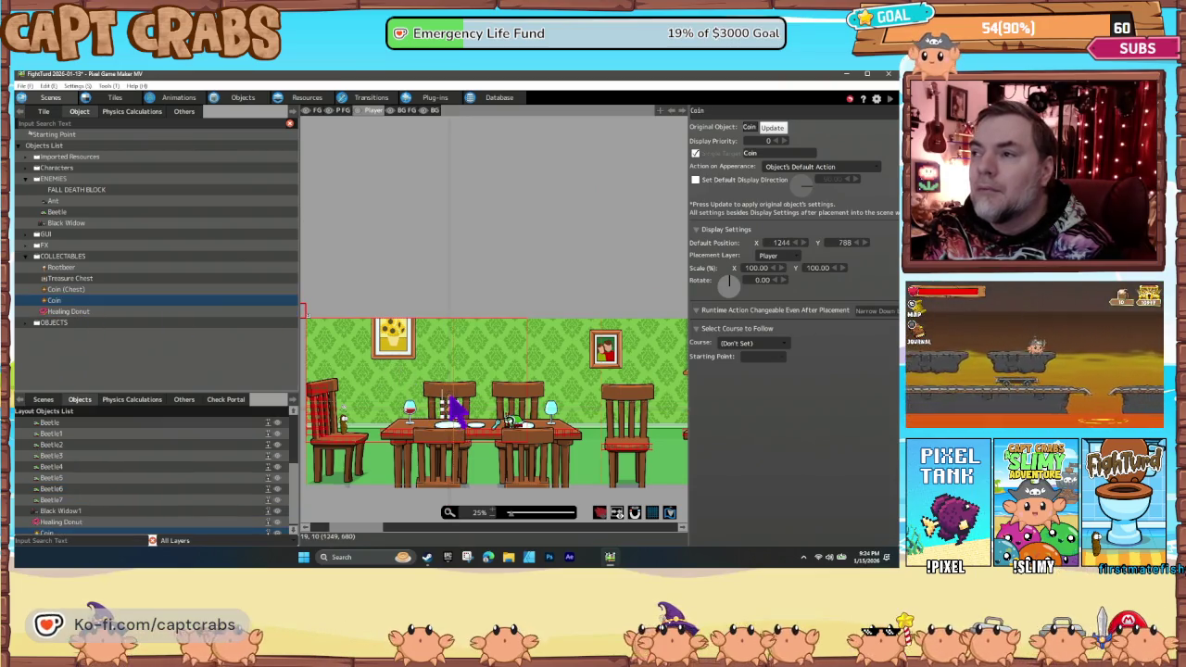
pyautogui.click(450, 387)
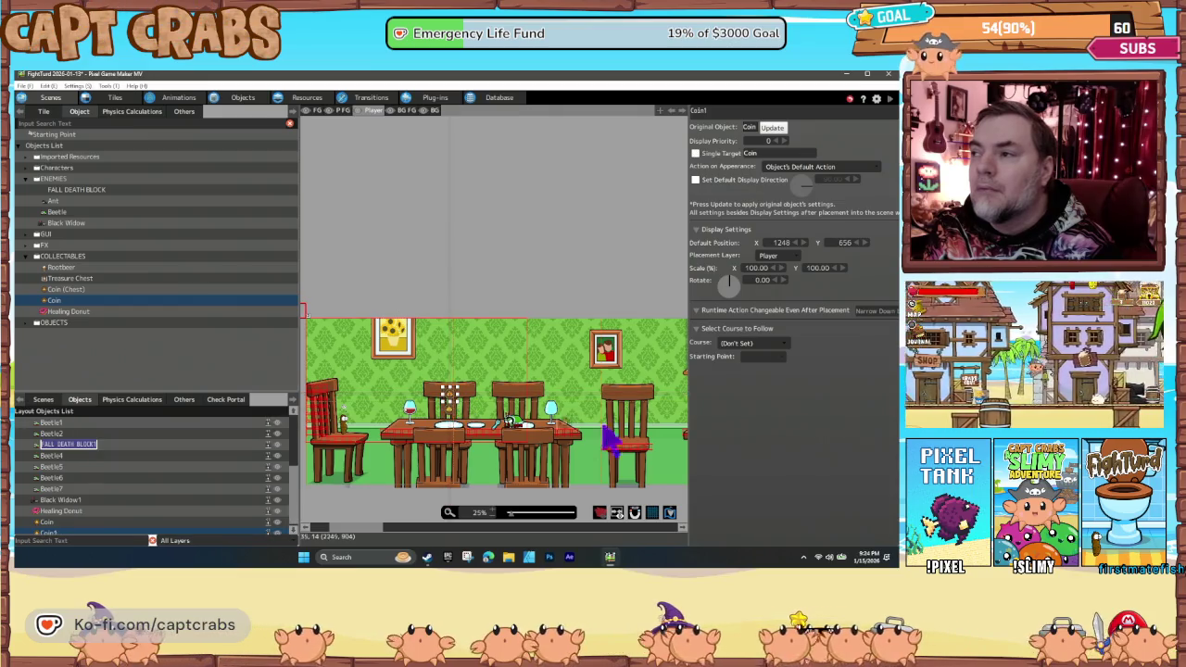
pyautogui.click(632, 446)
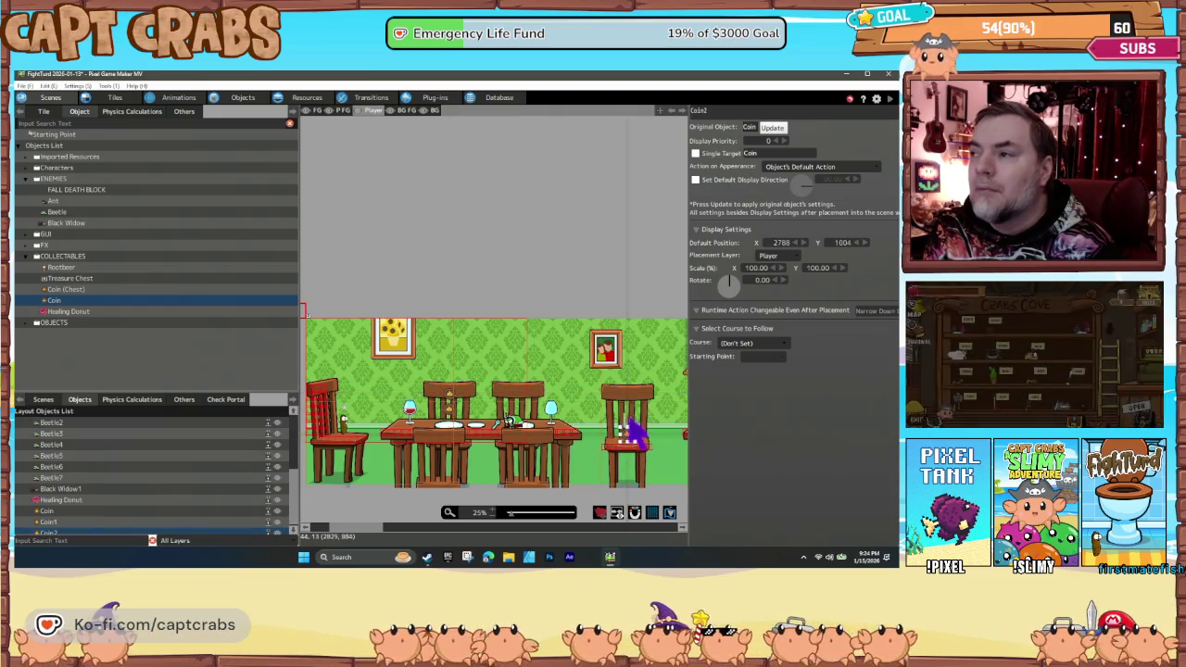
pyautogui.click(628, 422)
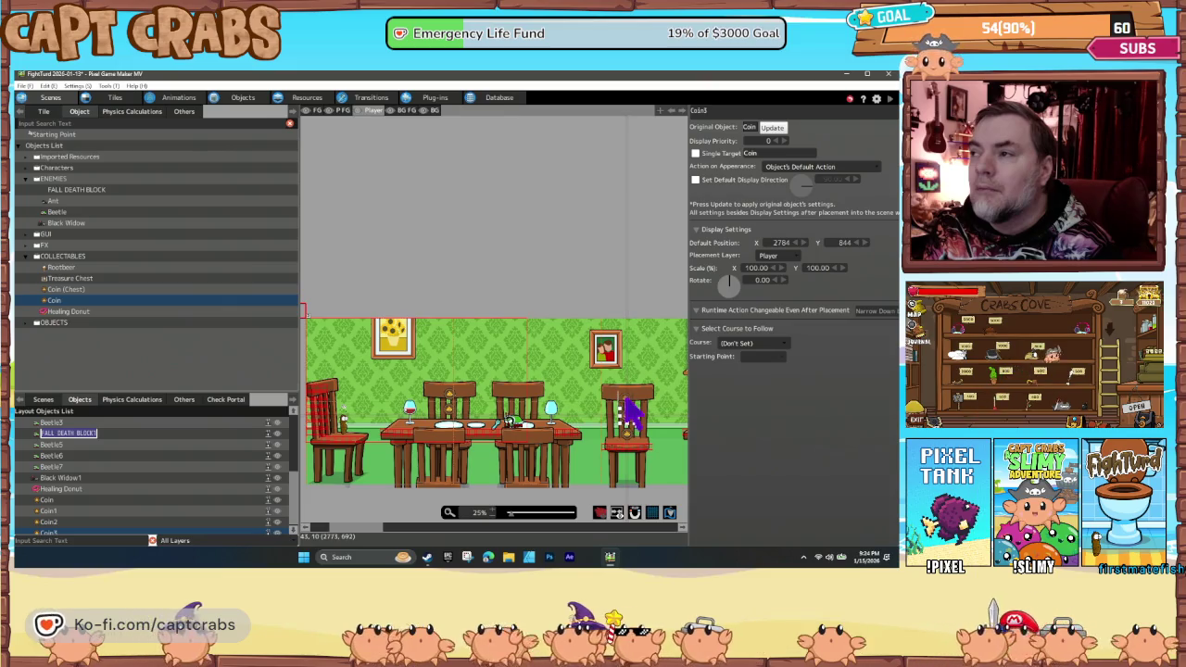
pyautogui.click(629, 413)
pyautogui.hscroll(5, 614, 502)
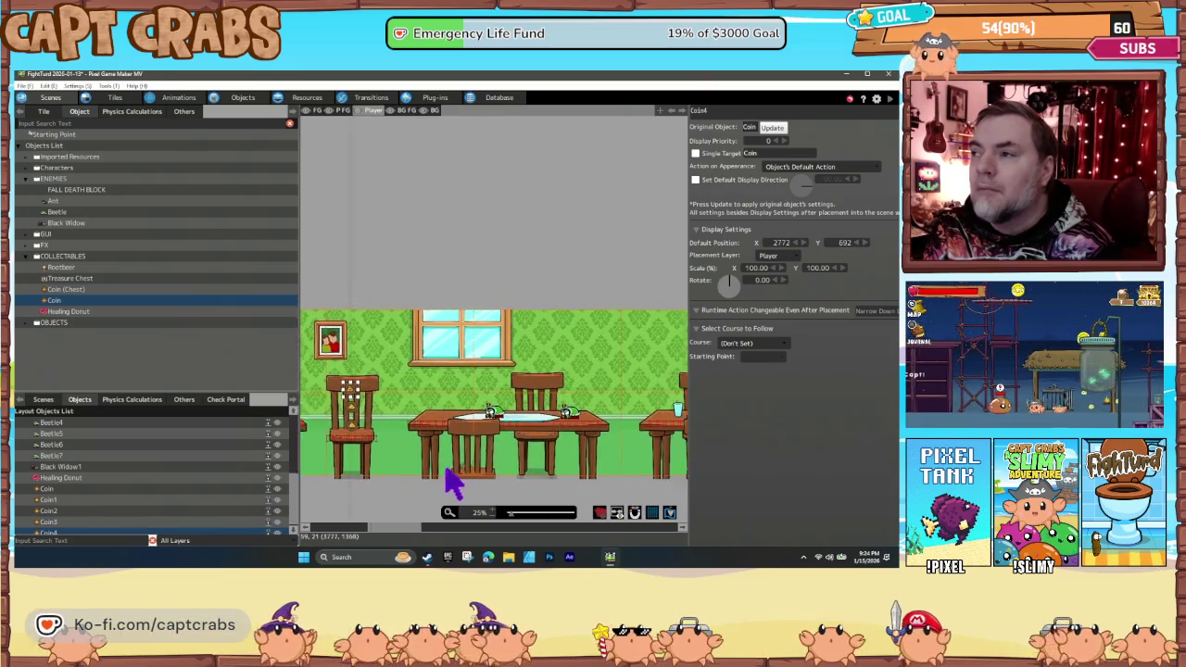
pyautogui.hscroll(4, 452, 482)
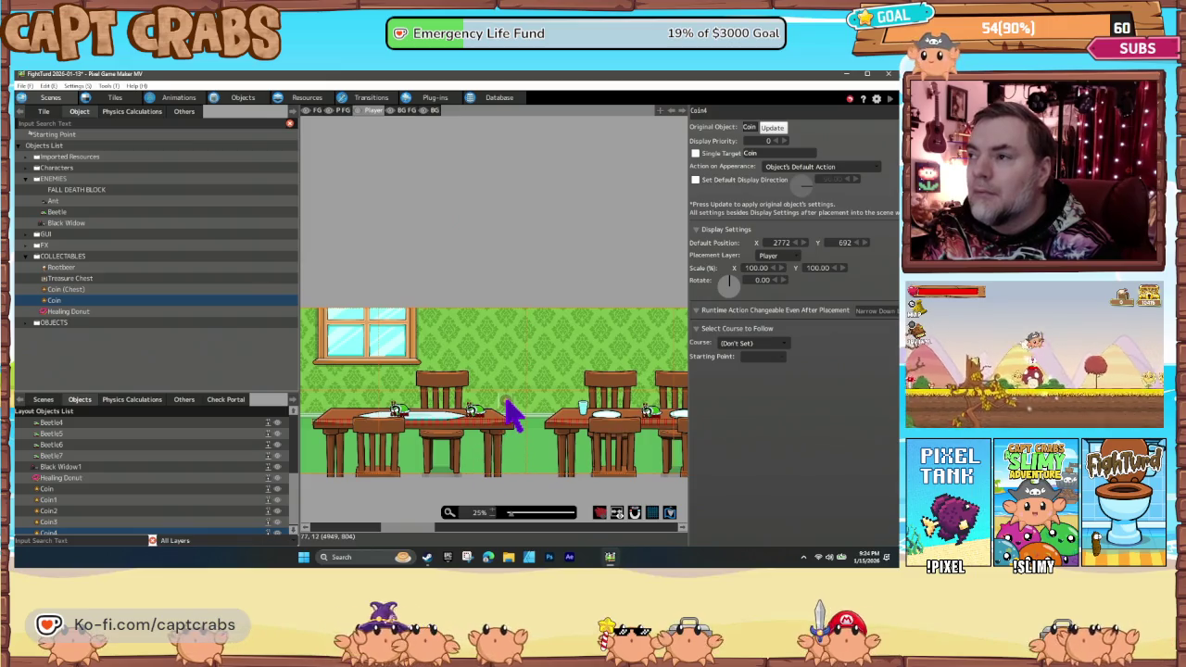
# Arc coins between the two tables and stack more by the chair near the door.
pyautogui.click(507, 401)
pyautogui.click(524, 390)
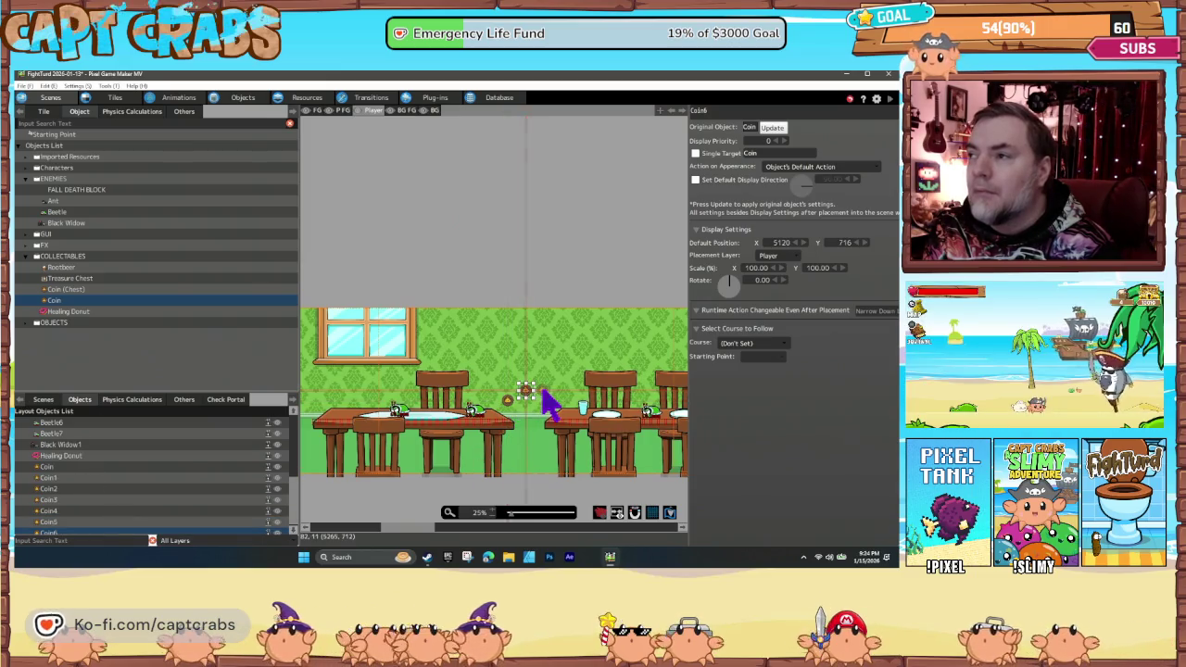
pyautogui.click(544, 390)
pyautogui.click(562, 412)
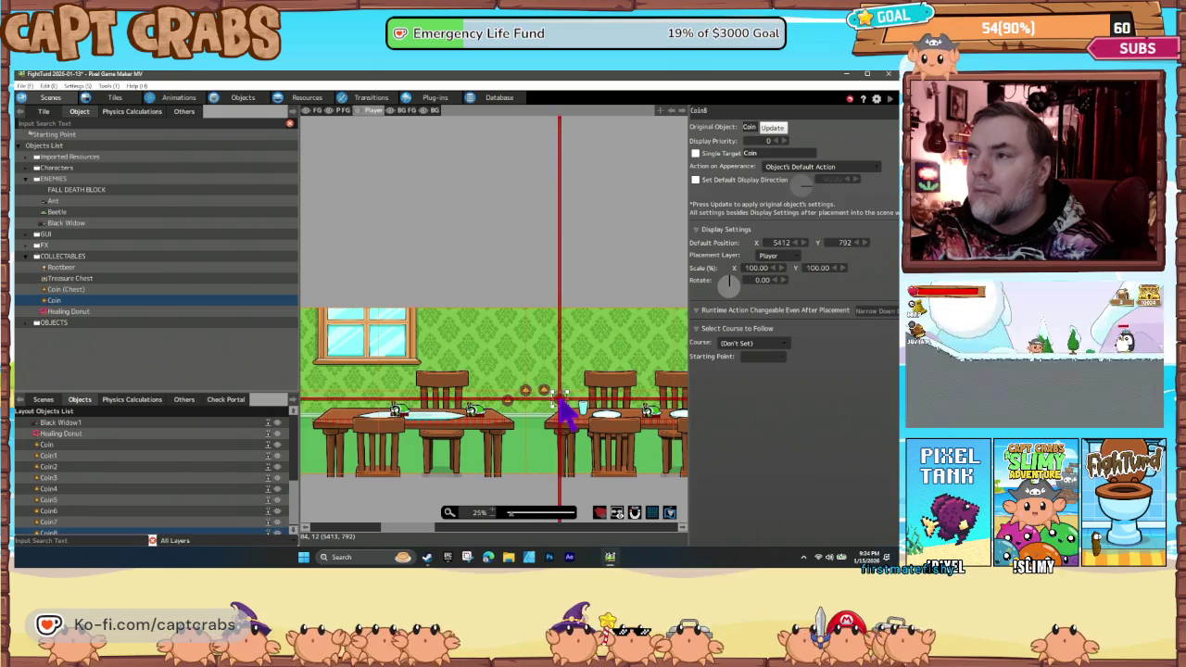
pyautogui.hscroll(4, 519, 490)
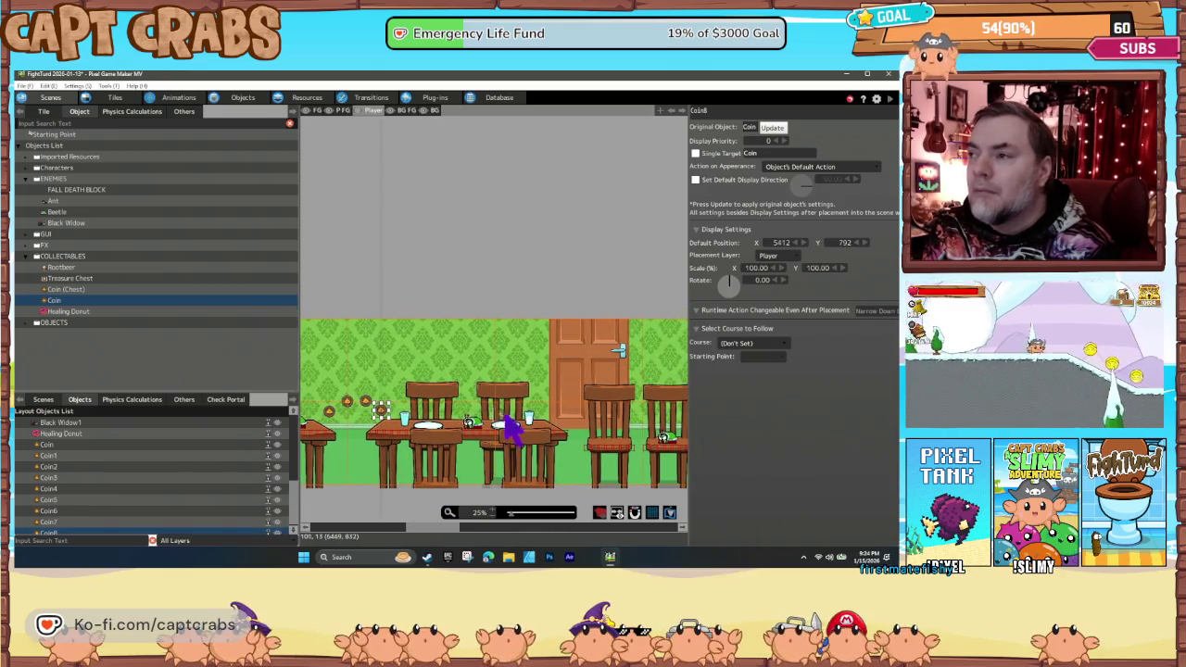
pyautogui.click(505, 411)
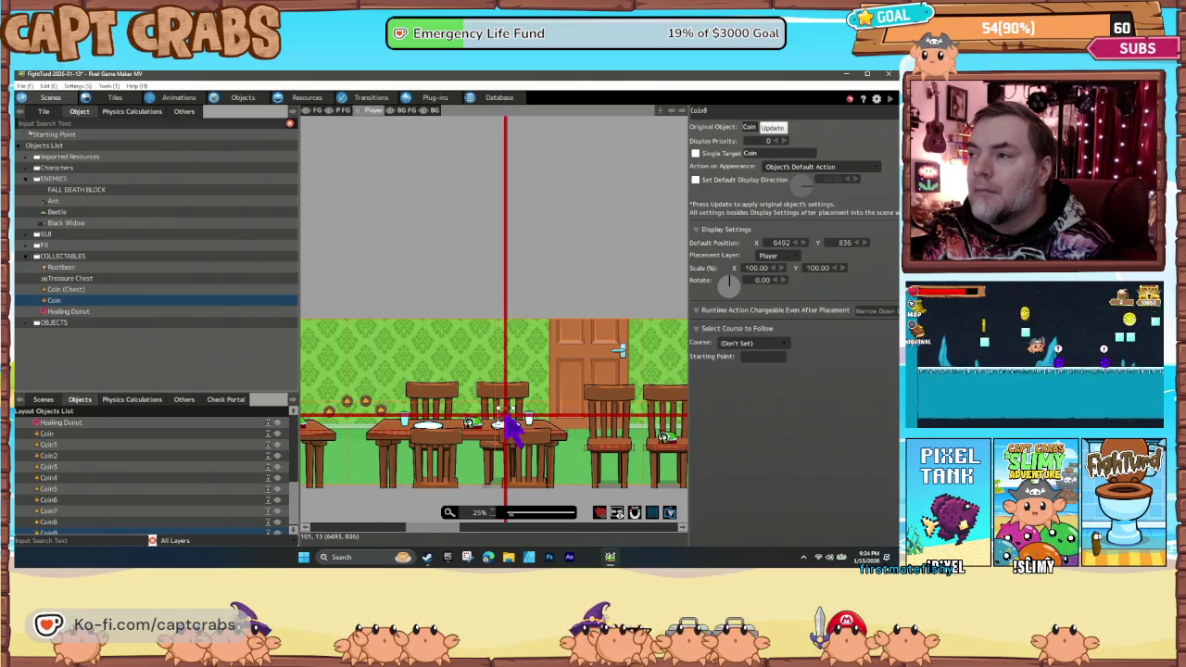
pyautogui.click(505, 397)
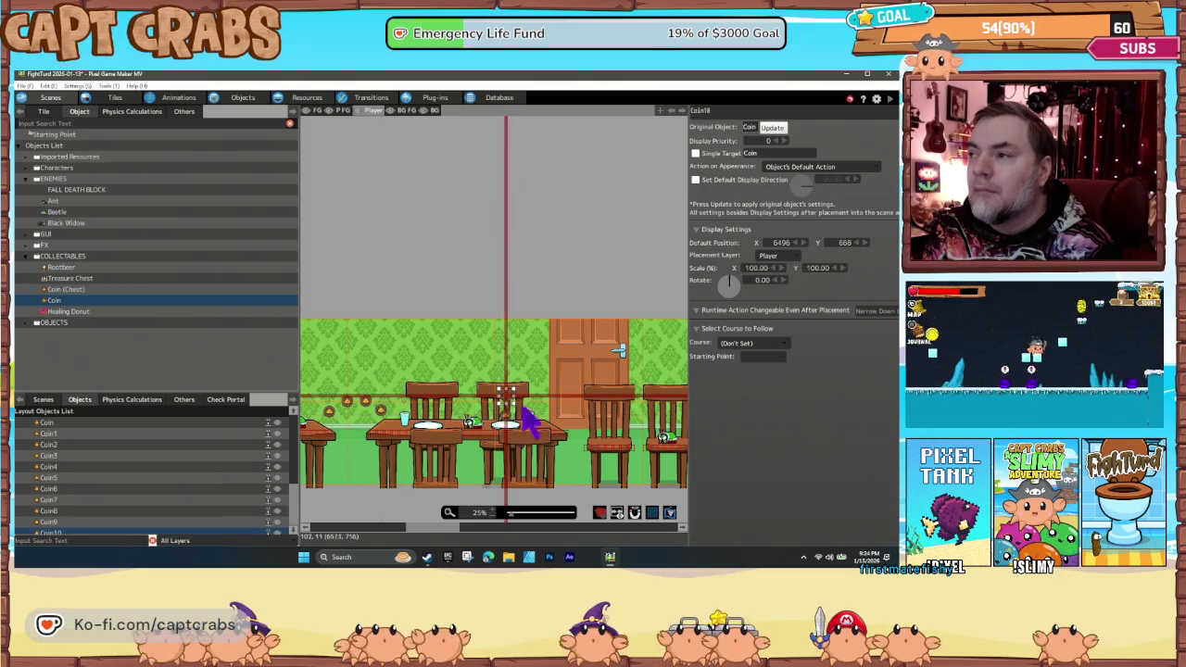
pyautogui.click(619, 454)
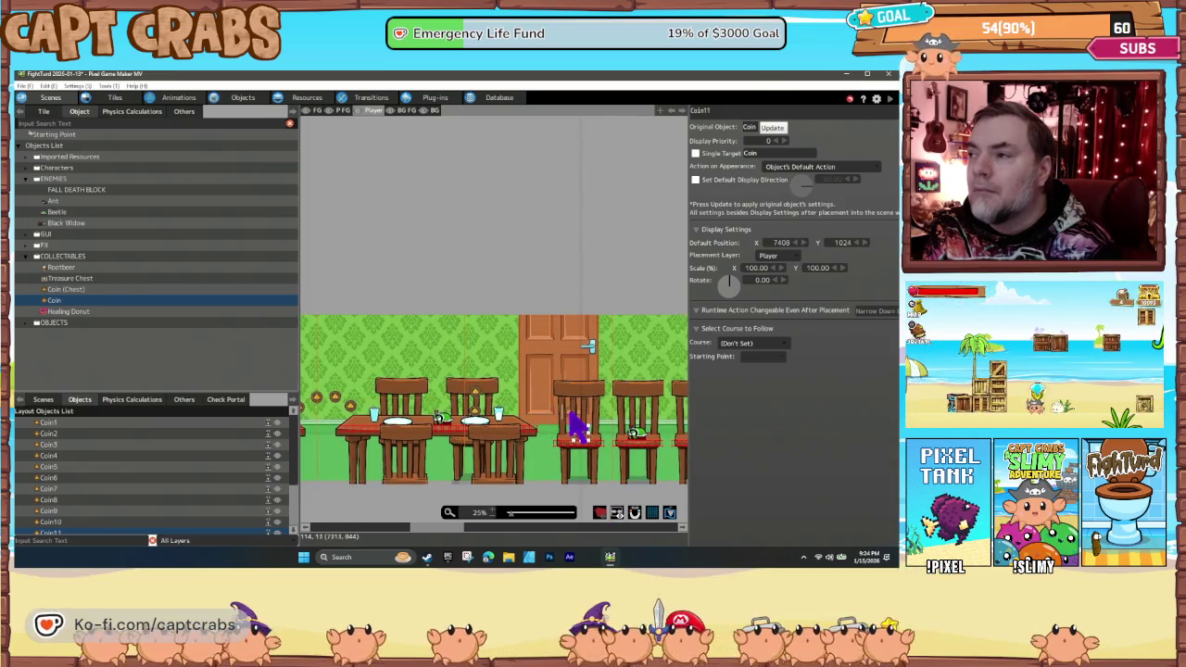
pyautogui.click(570, 421)
pyautogui.click(545, 403)
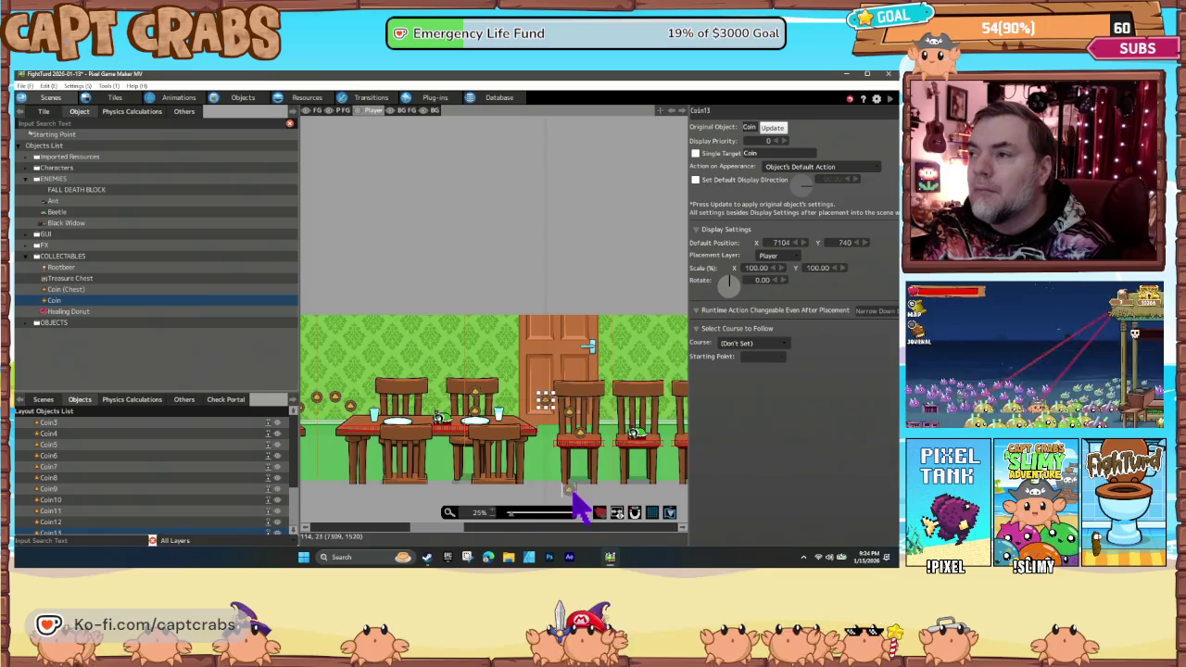
# Place coins above the chairs by the window and the long table.
pyautogui.moveTo(574, 505); pyautogui.dragTo(463, 503)
pyautogui.moveTo(543, 503); pyautogui.dragTo(418, 503)
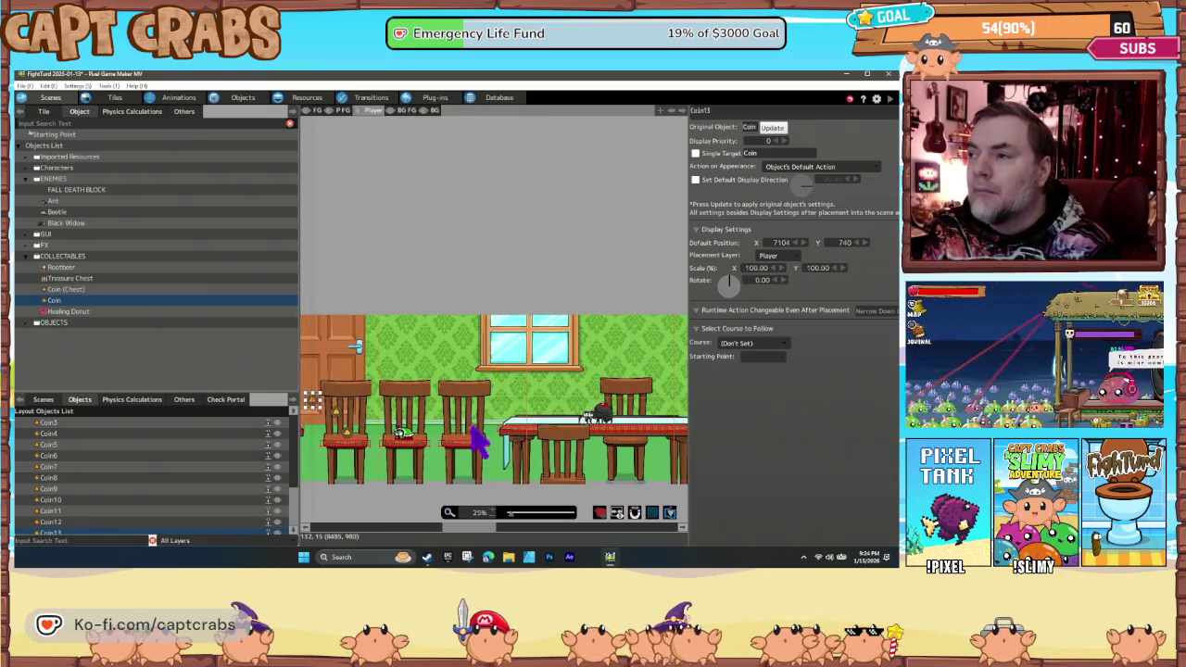
pyautogui.click(493, 417)
pyautogui.click(489, 404)
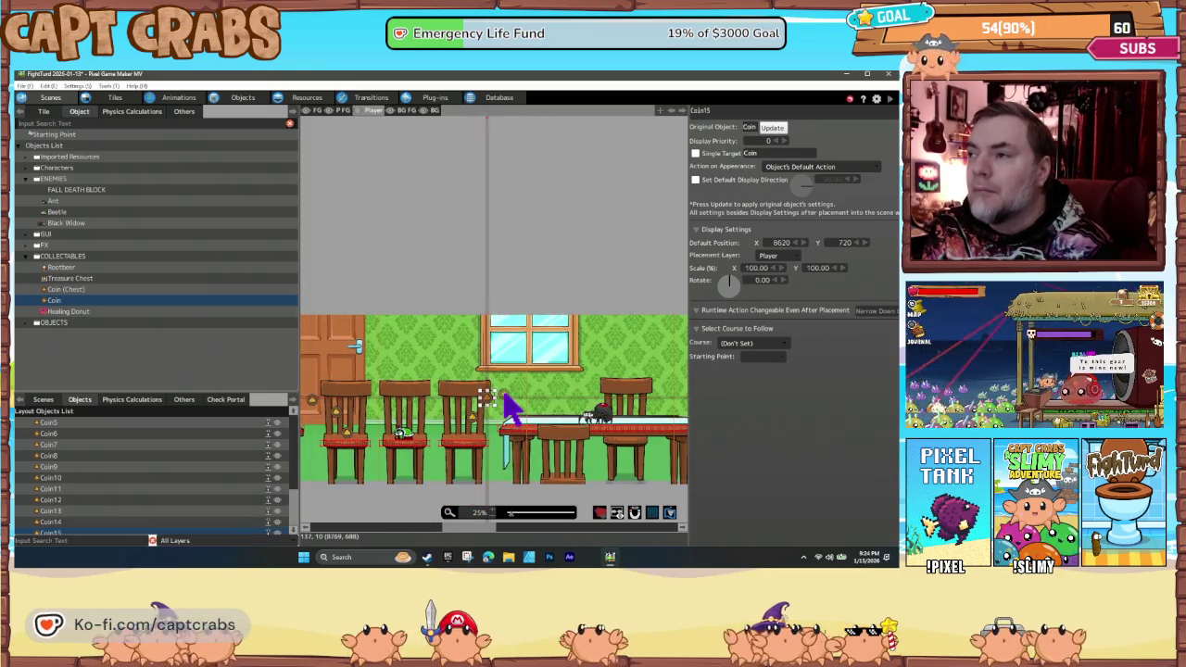
pyautogui.click(511, 397)
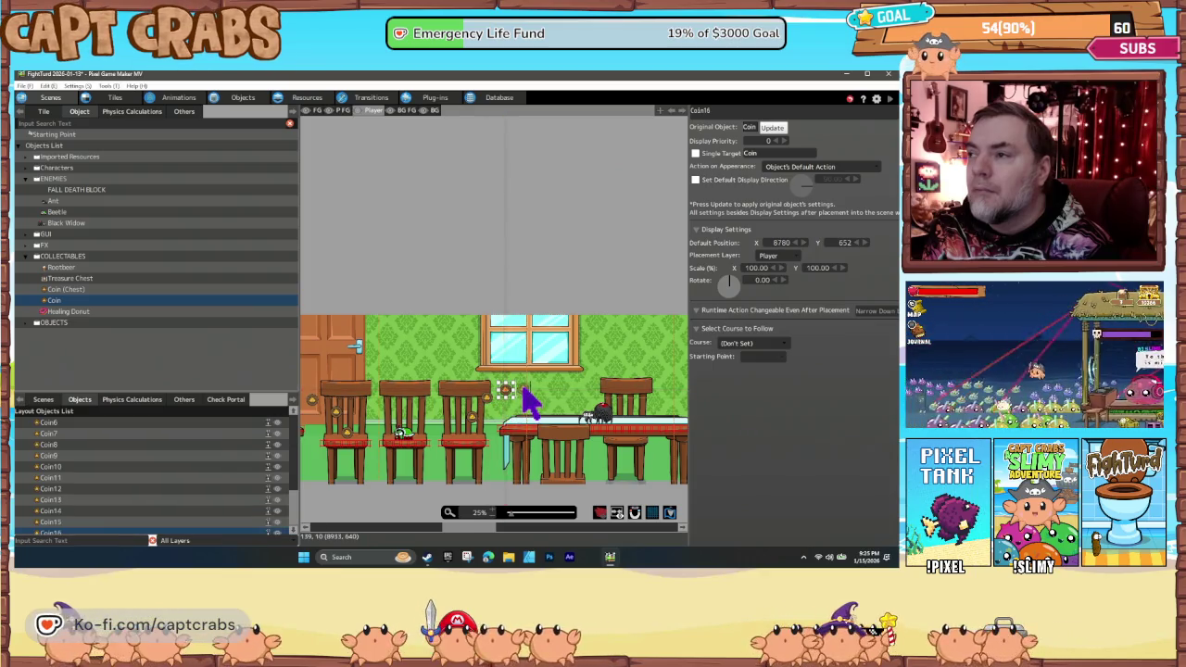
pyautogui.click(526, 398)
# Stack coin columns at the tall chair and the window chair, up to Coin23.
pyautogui.hscroll(6, 559, 463)
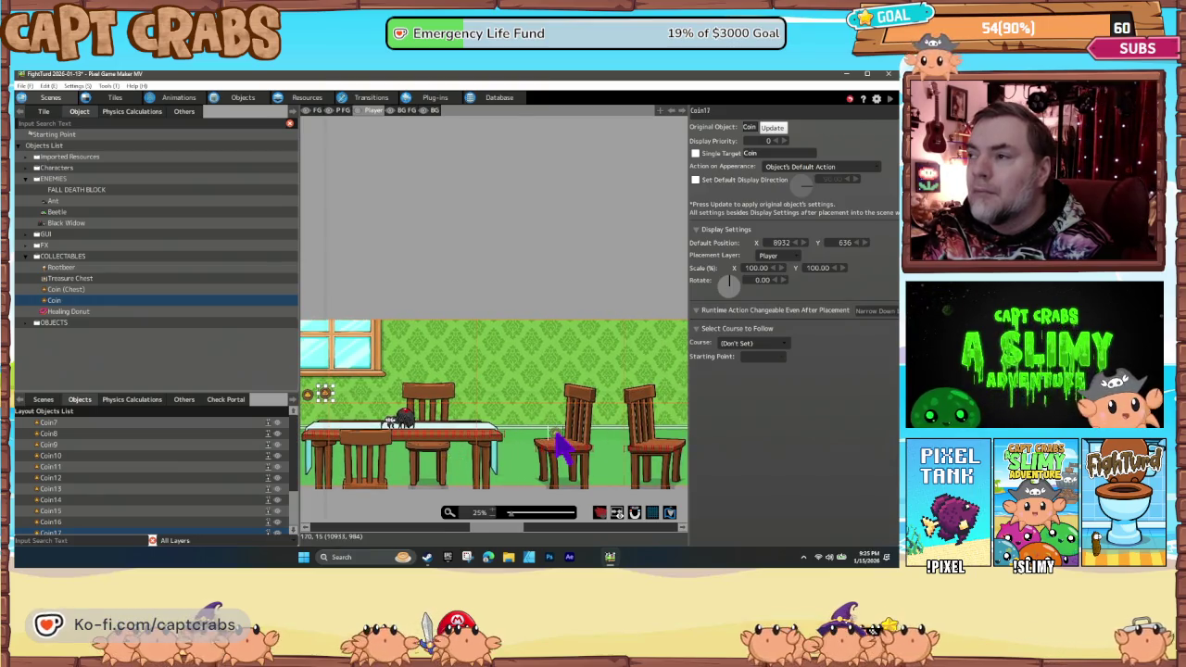
pyautogui.click(557, 434)
pyautogui.click(560, 413)
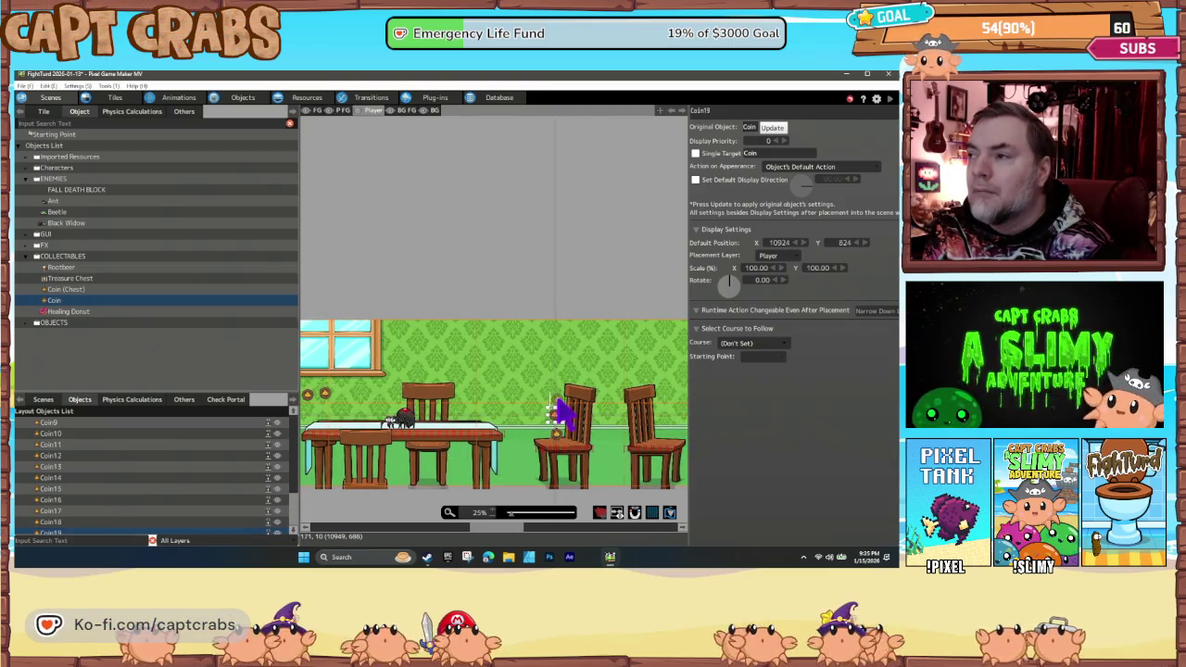
pyautogui.click(557, 396)
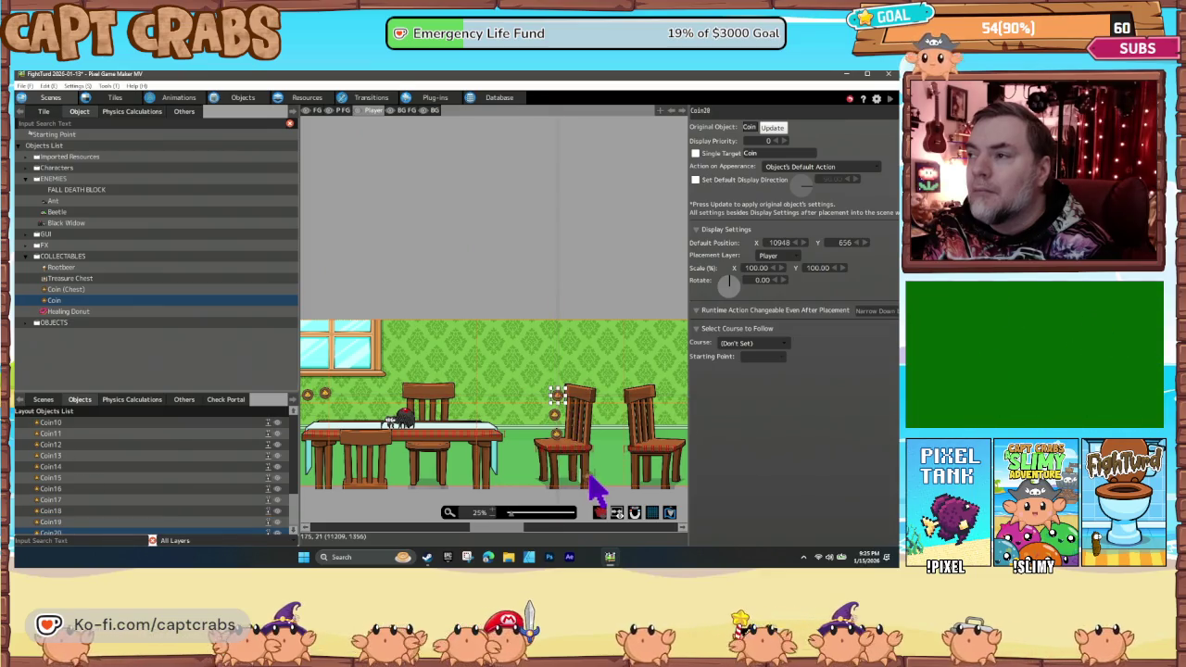
pyautogui.hscroll(6, 574, 481)
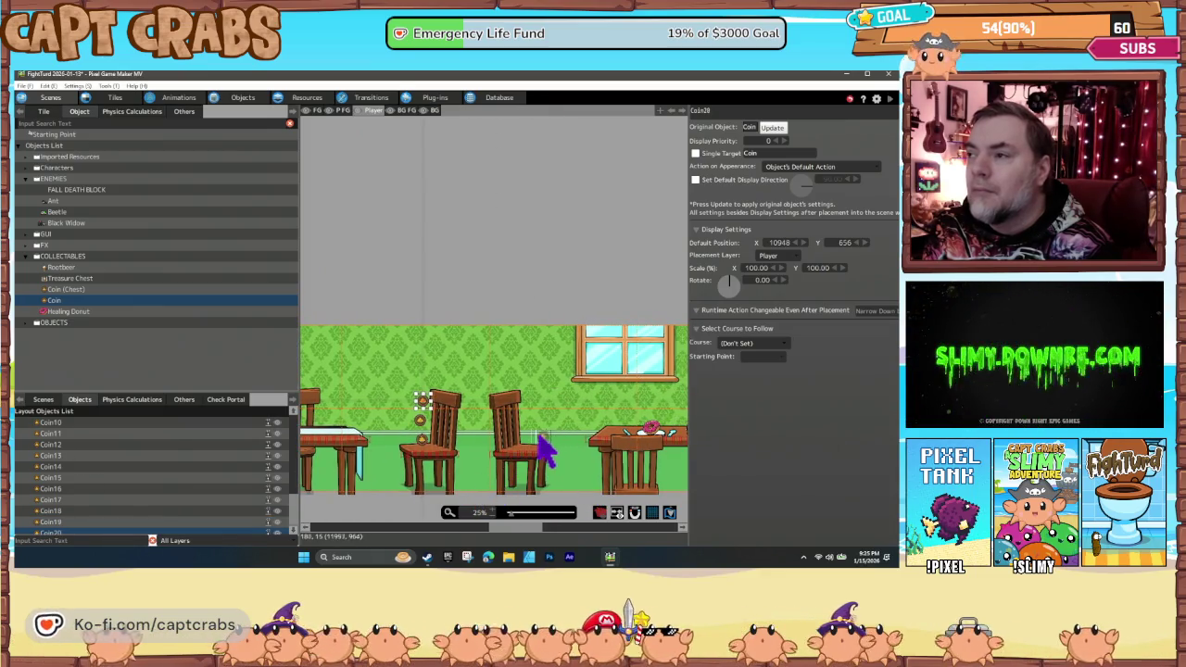
pyautogui.click(528, 443)
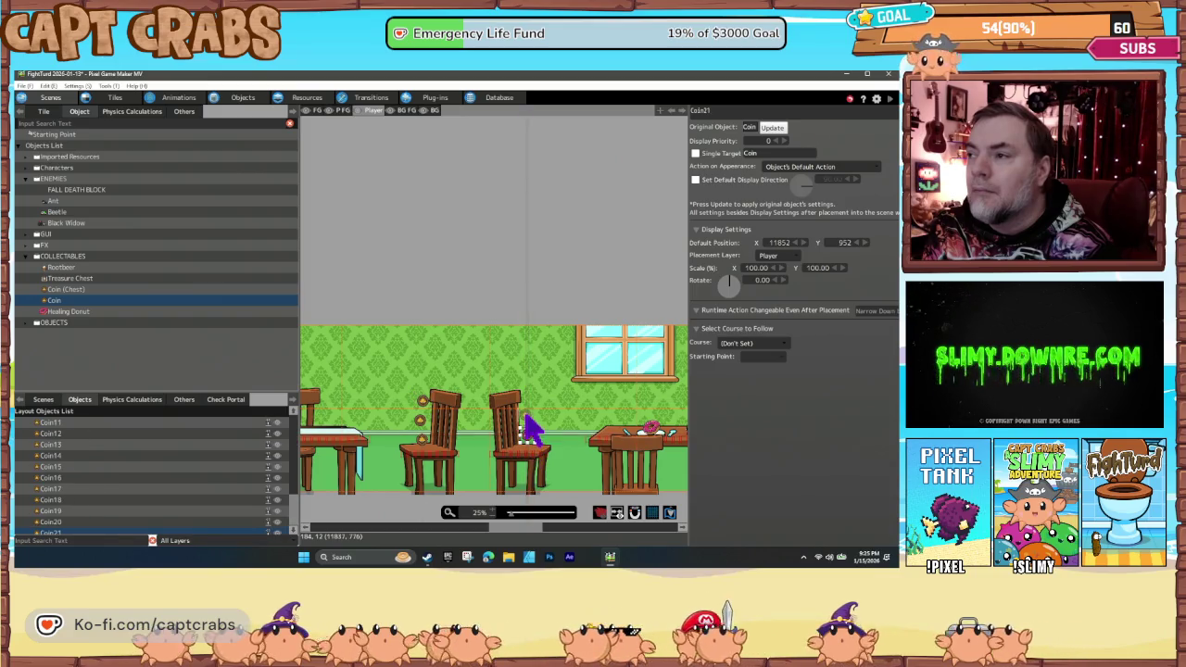
pyautogui.click(529, 409)
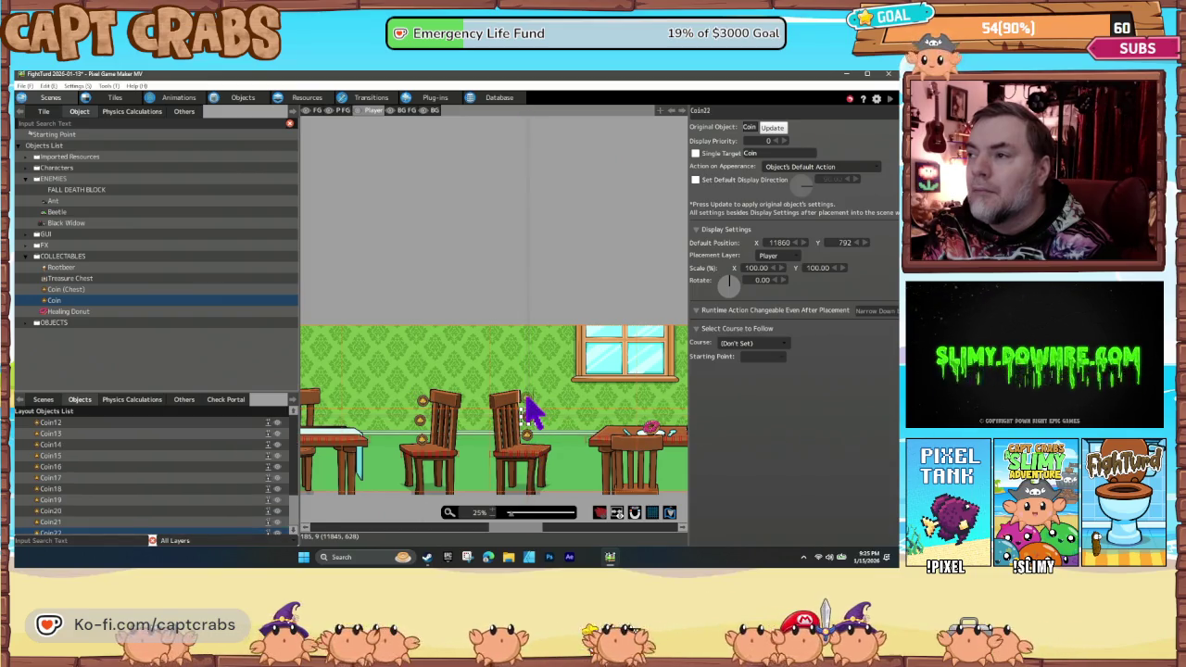
pyautogui.click(526, 397)
pyautogui.hscroll(5, 575, 432)
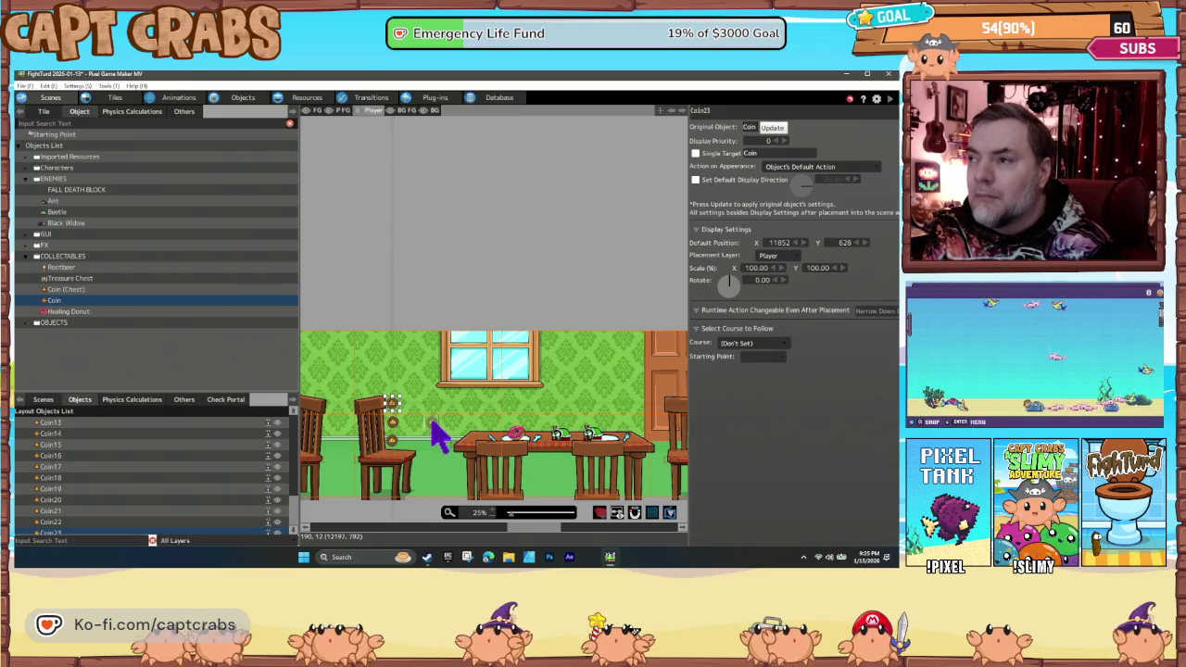
pyautogui.hscroll(5, 463, 438)
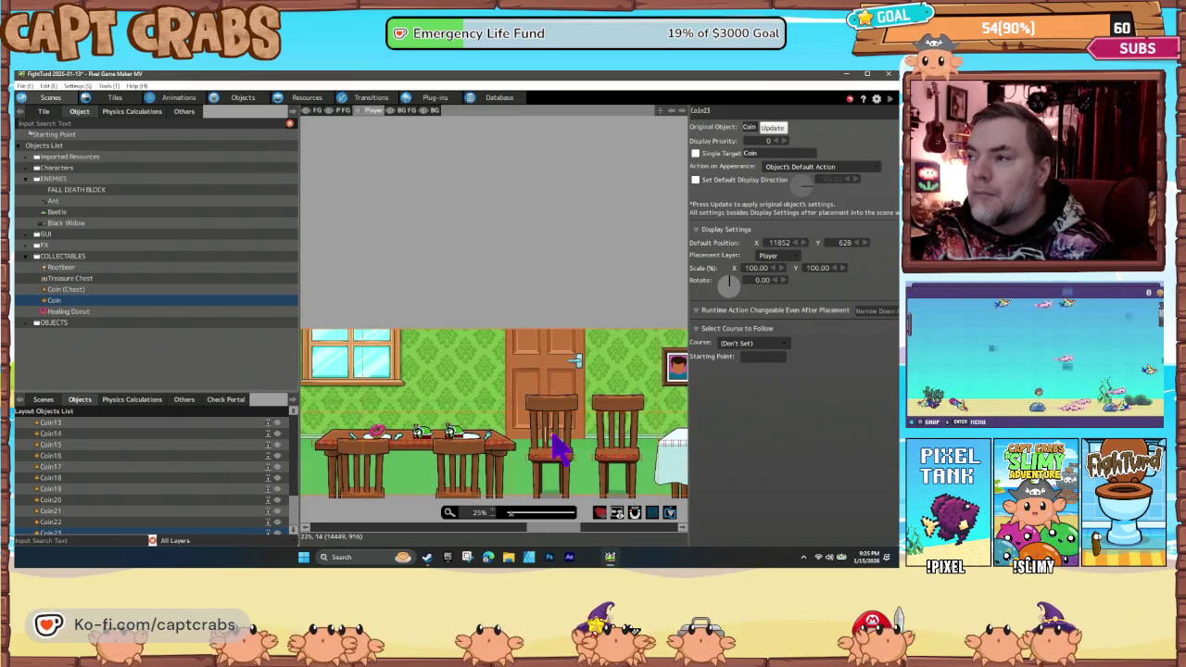
# Place coins above the door chairs and along the tablecloth table.
pyautogui.click(556, 439)
pyautogui.click(565, 415)
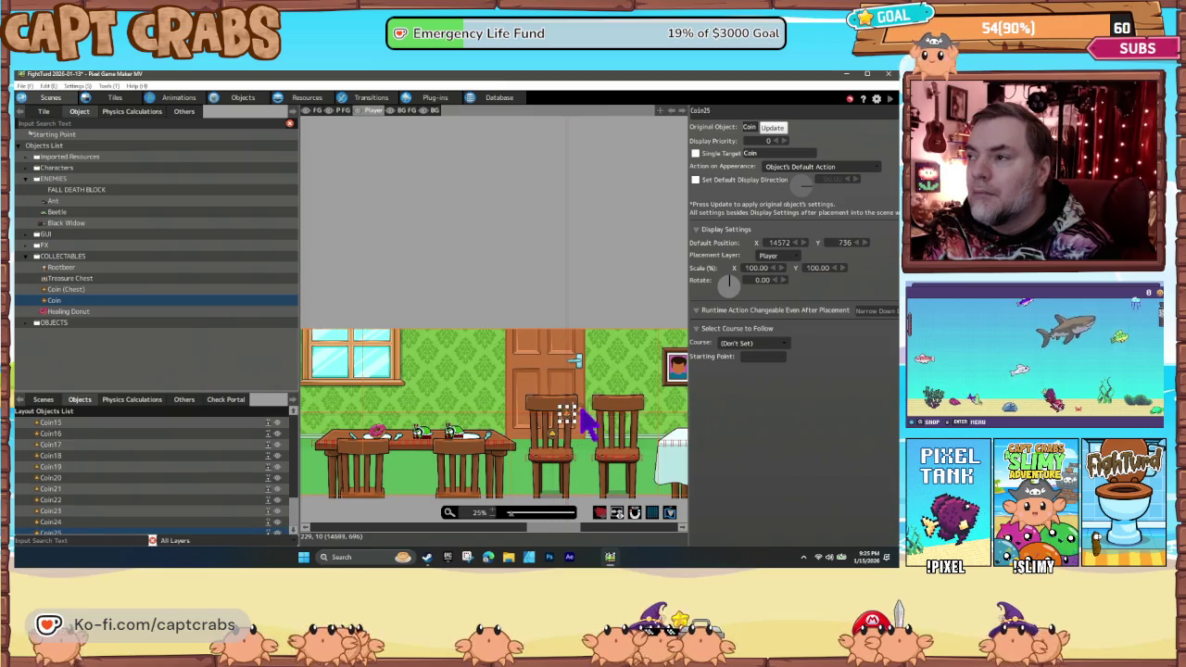
pyautogui.click(600, 419)
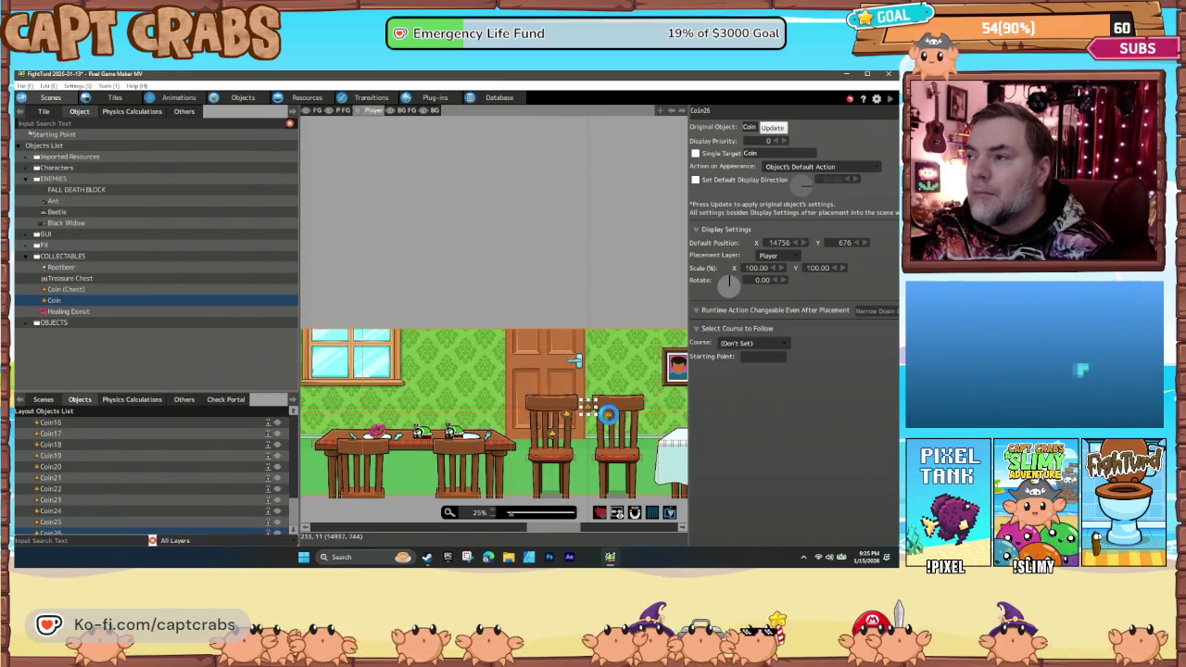
pyautogui.click(606, 417)
pyautogui.click(624, 428)
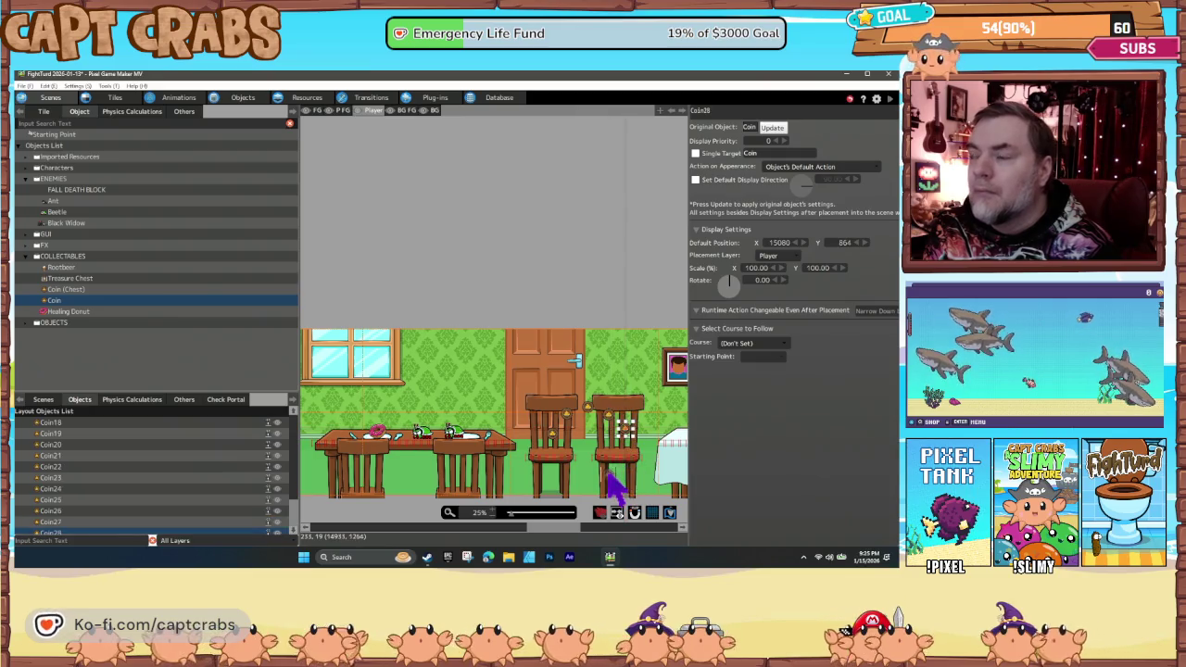
pyautogui.moveTo(620, 477); pyautogui.dragTo(444, 443)
pyautogui.click(472, 412)
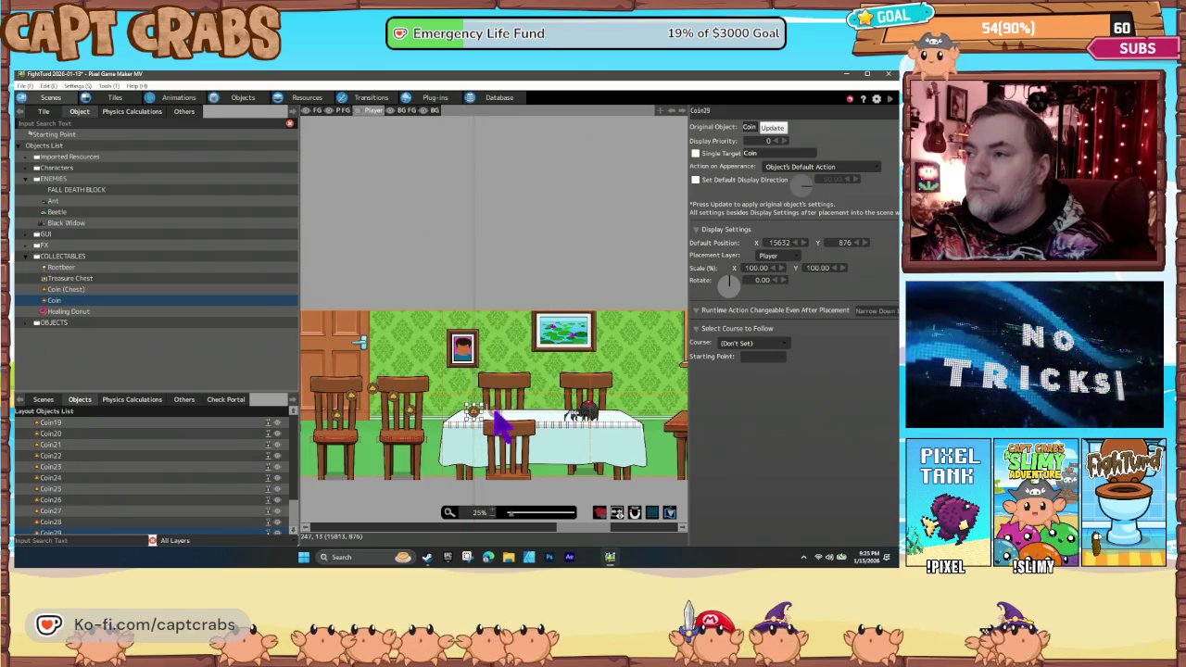
pyautogui.click(489, 411)
pyautogui.click(507, 413)
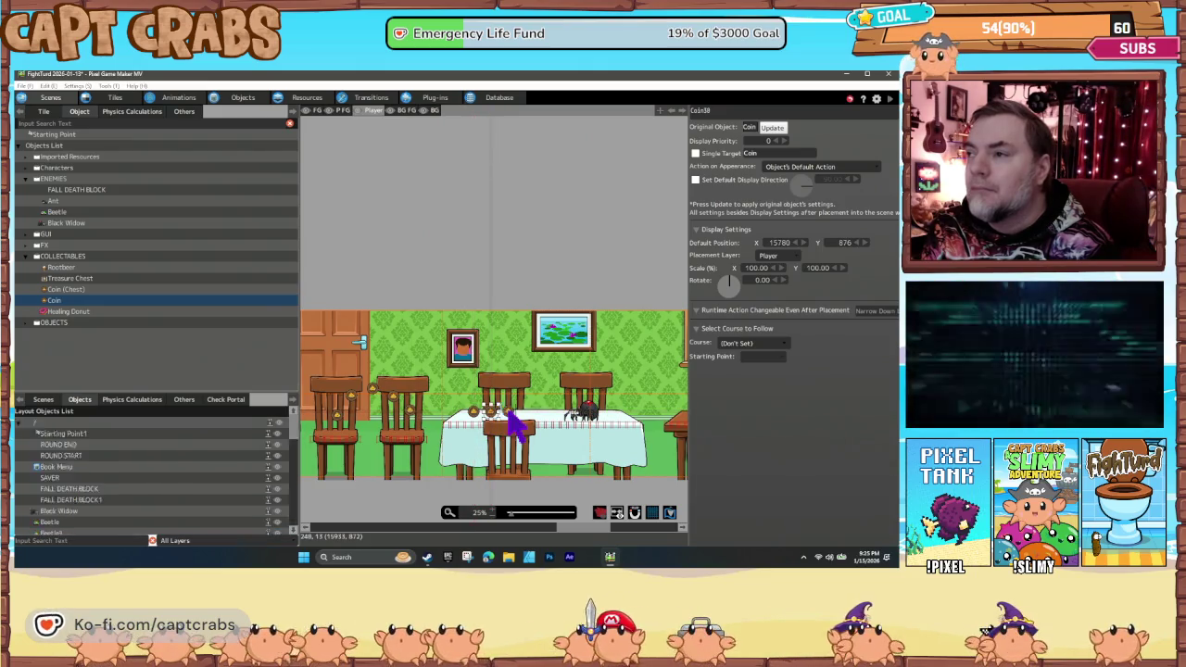
# Arc coins over the table by the window up to Coin35, then start a test play.
pyautogui.moveTo(614, 450); pyautogui.dragTo(417, 445)
pyautogui.moveTo(488, 451); pyautogui.dragTo(468, 428)
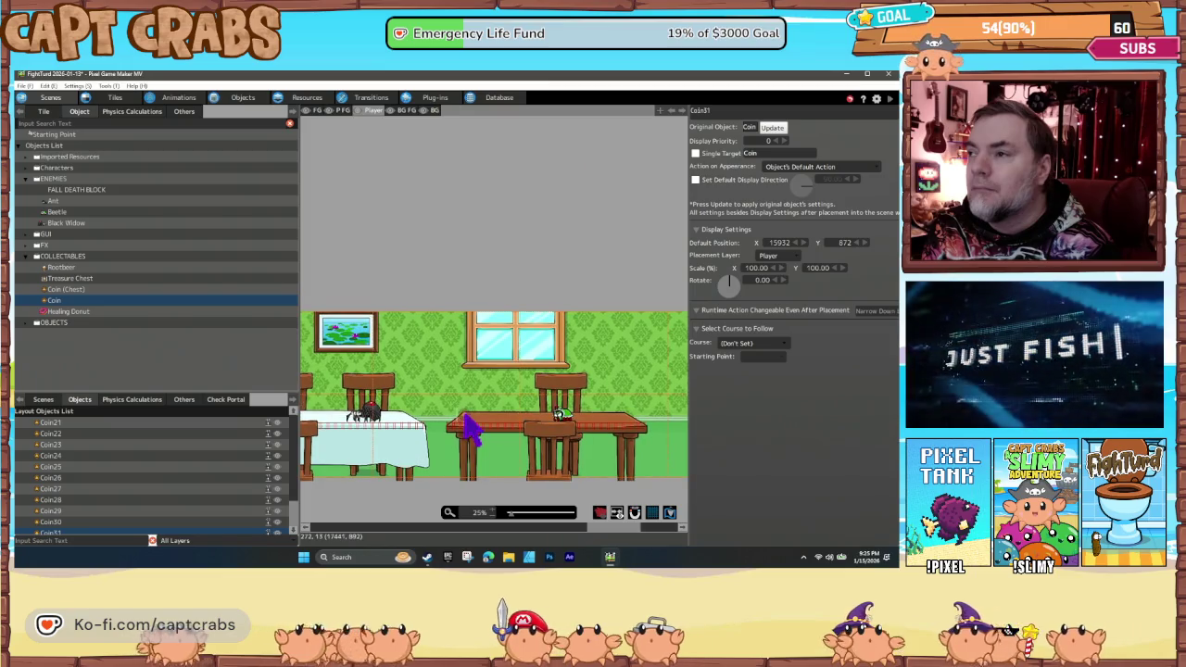
pyautogui.click(477, 411)
pyautogui.click(491, 395)
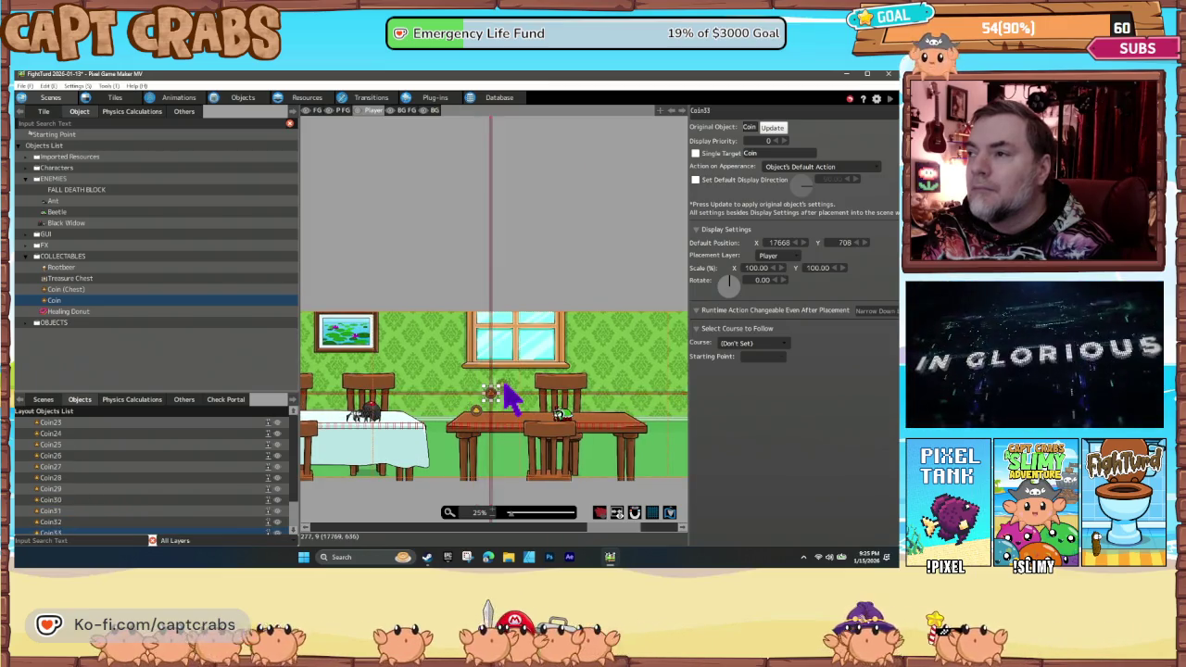
pyautogui.click(491, 393)
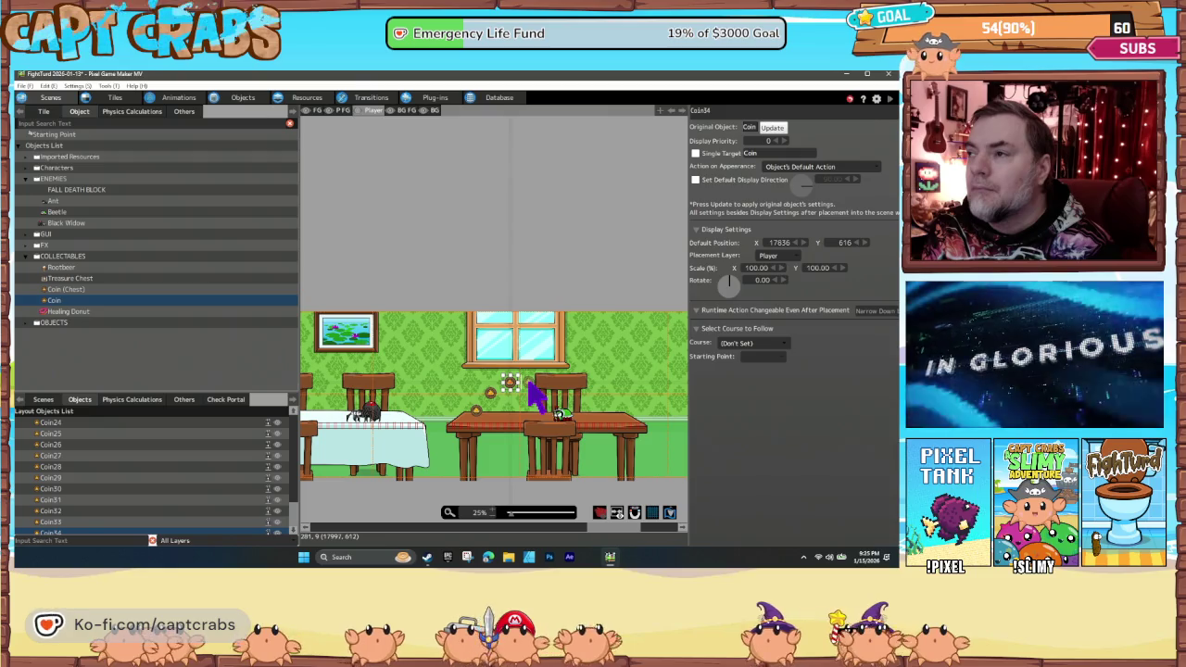
pyautogui.click(529, 381)
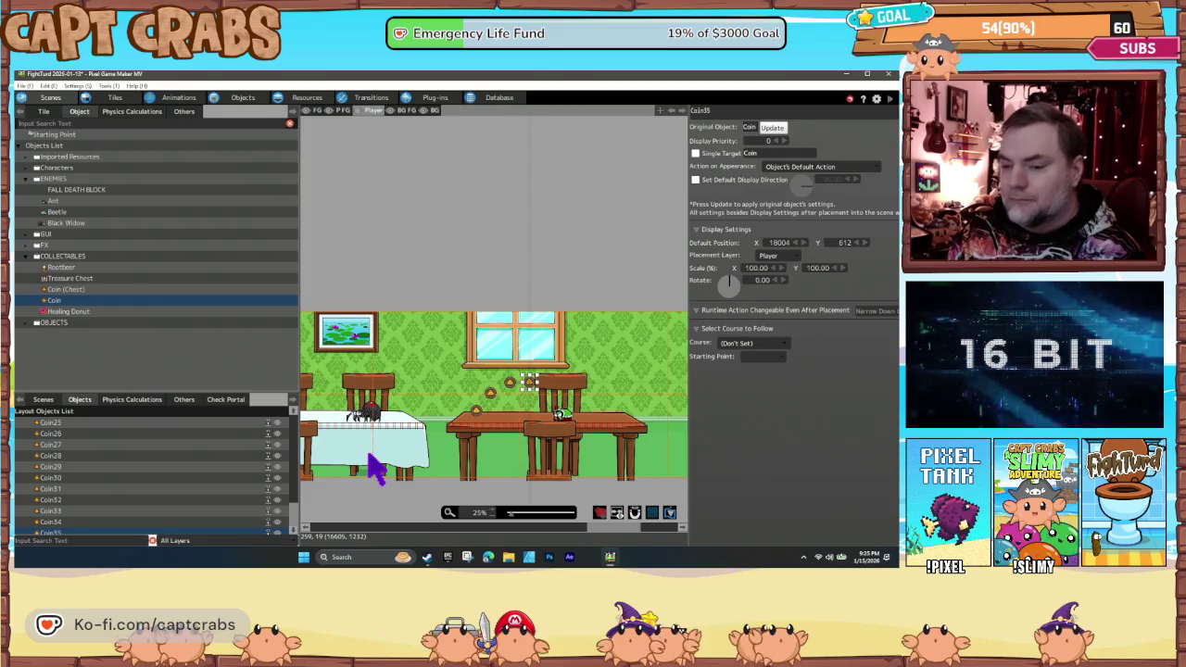
pyautogui.press('F5')
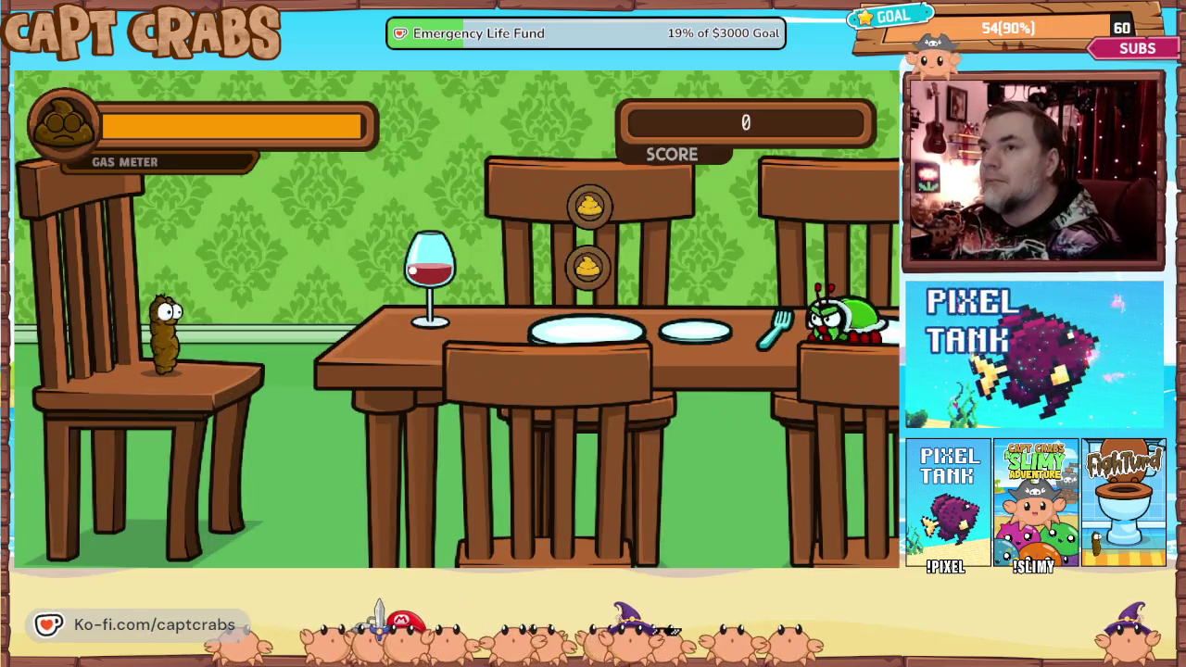
# Run right onto the chairs, gas the bug on the table and grab a coin.
pyautogui.press('Right')
pyautogui.press('Right')
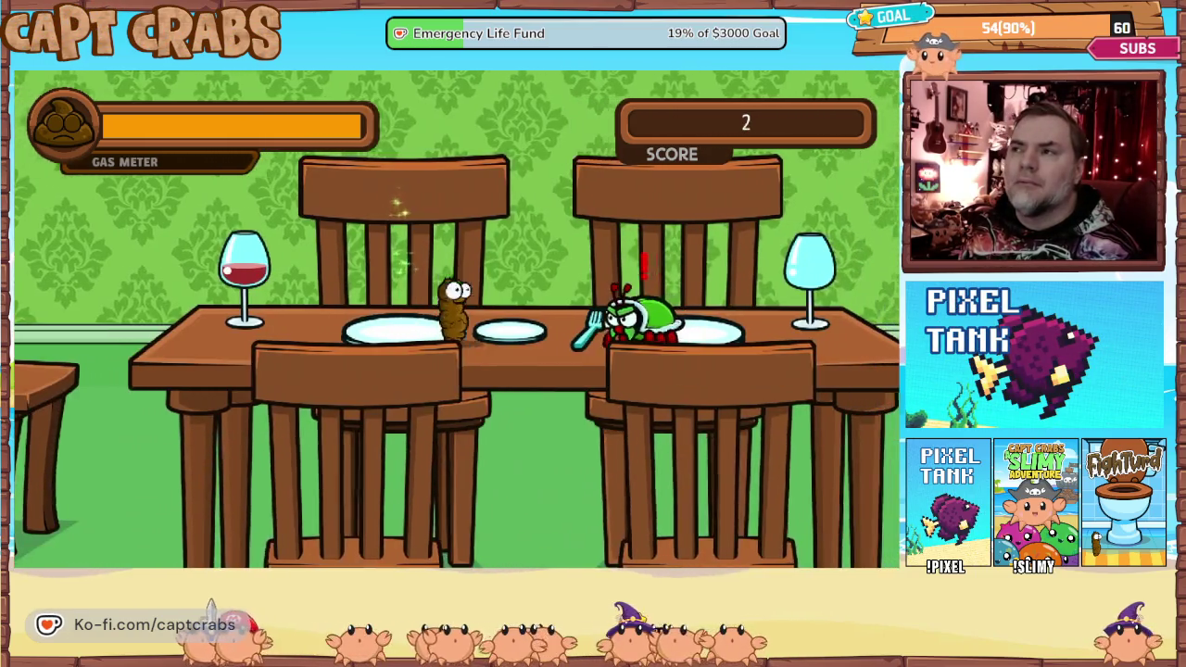
pyautogui.press('Right')
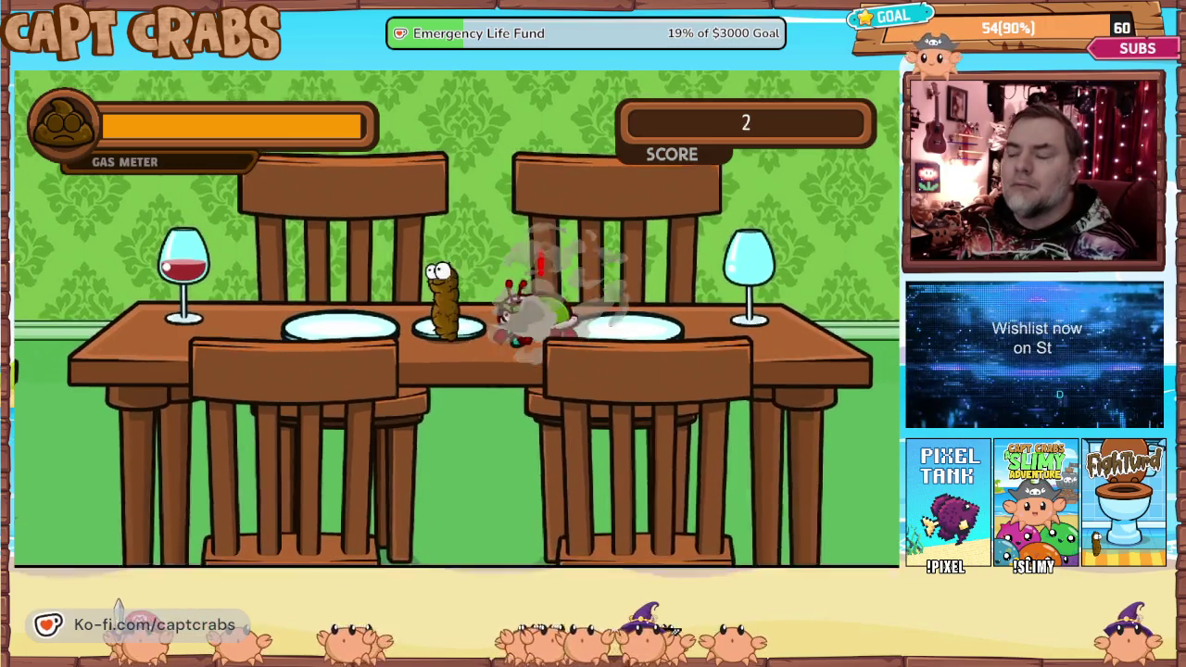
pyautogui.press('Right')
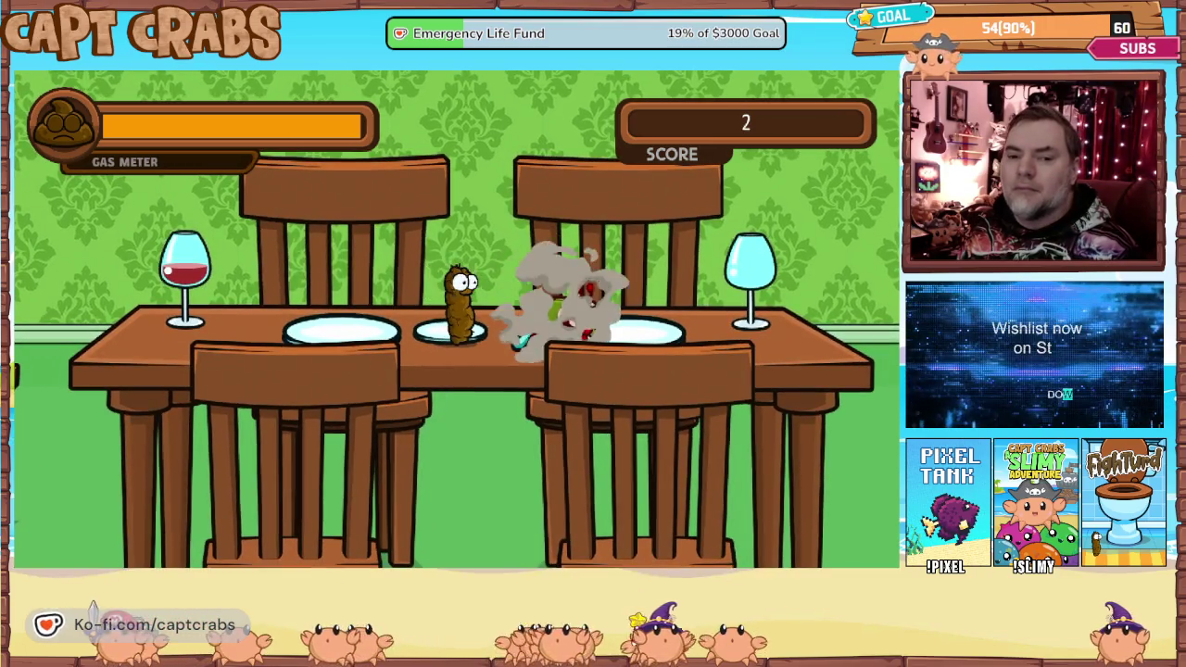
pyautogui.press('Left')
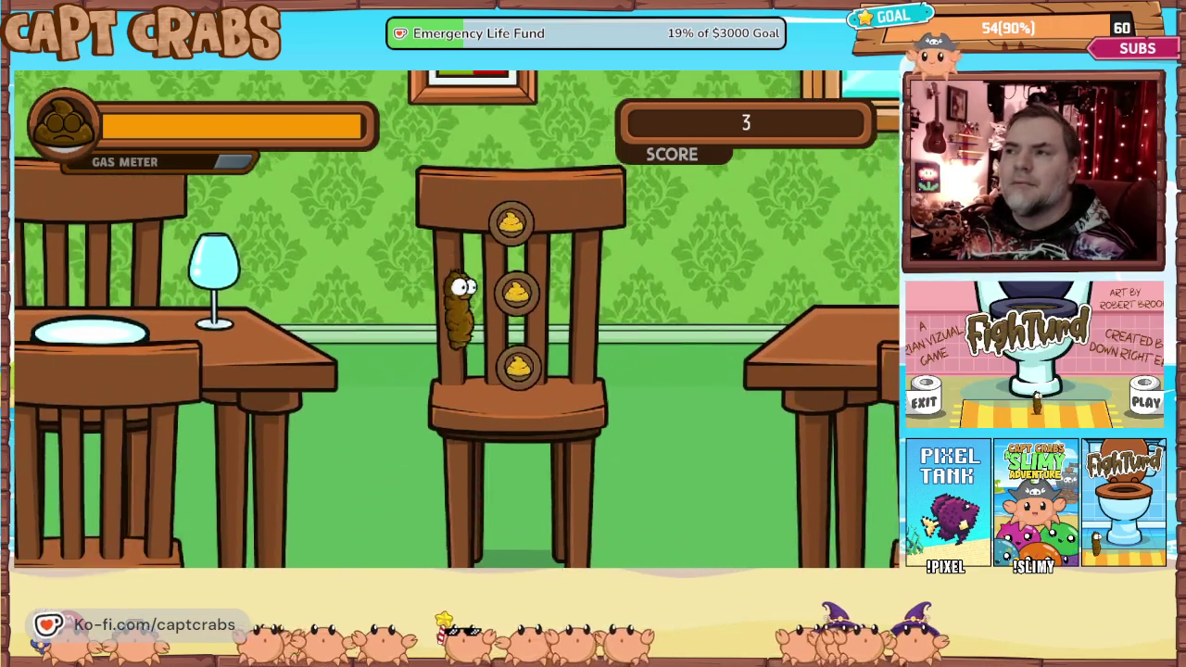
pyautogui.press('Right')
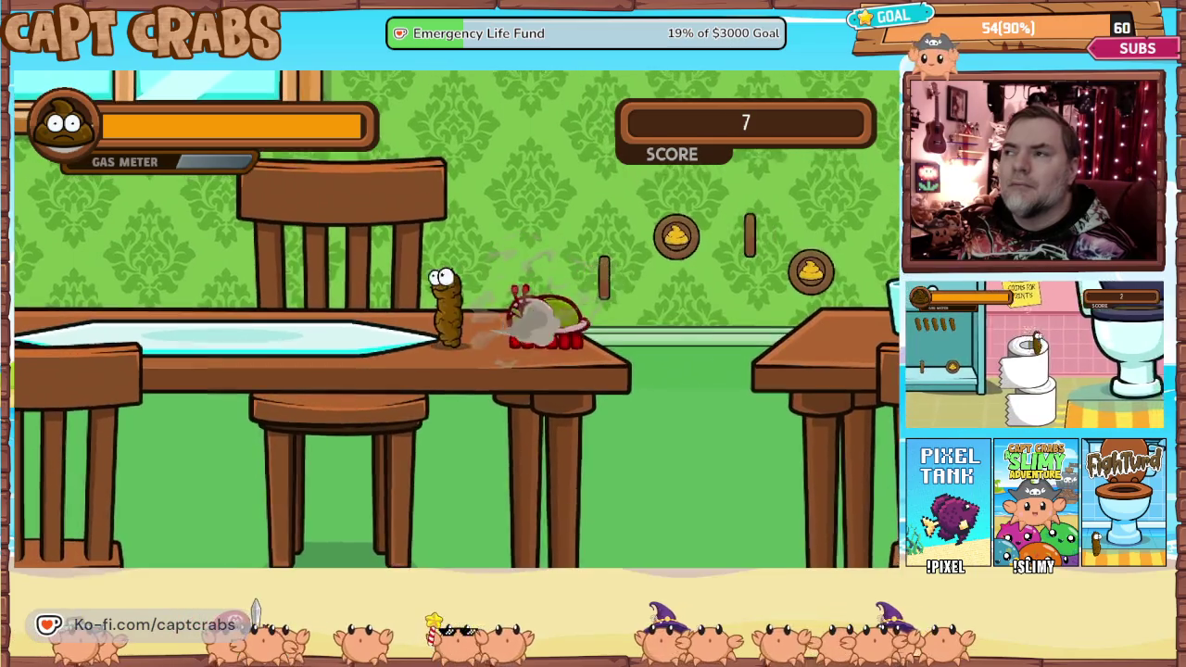
pyautogui.press('Right')
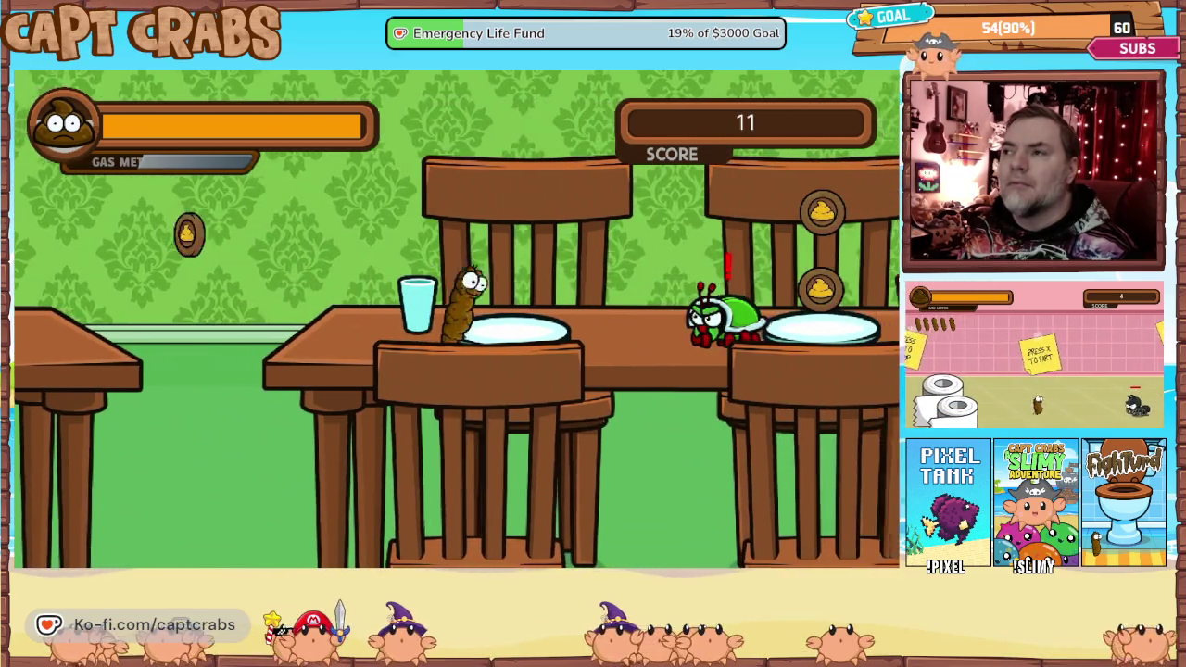
pyautogui.press('Right')
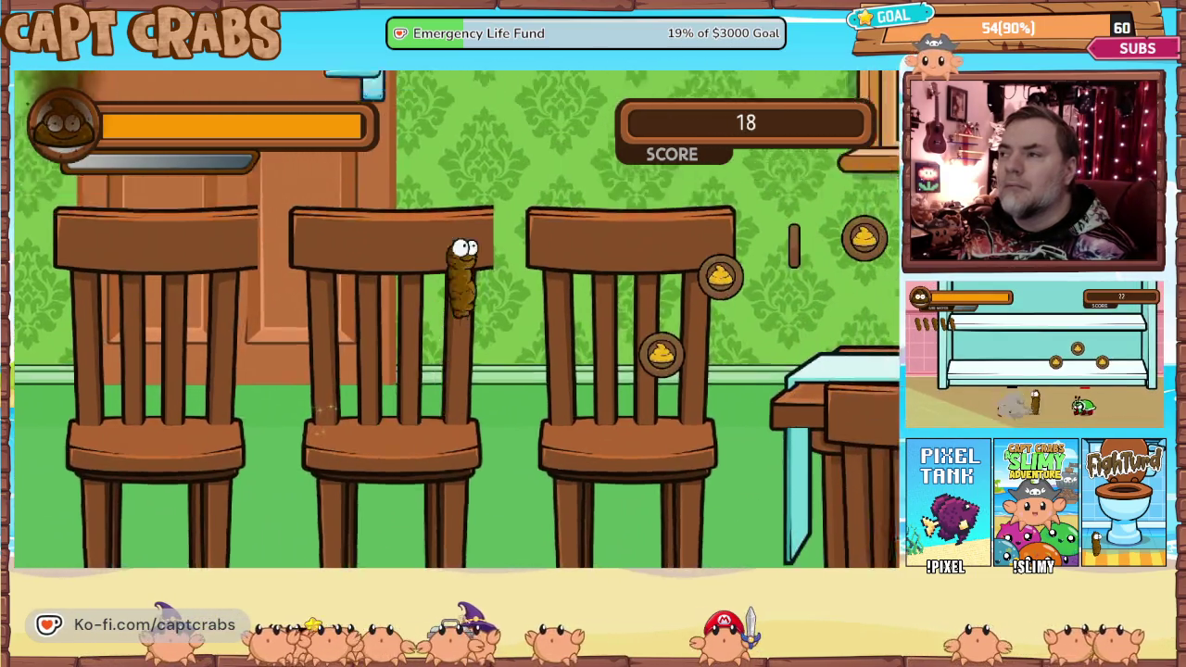
# Drop onto the table to gas the spider, then climb the chairs collecting coins.
pyautogui.press('Right')
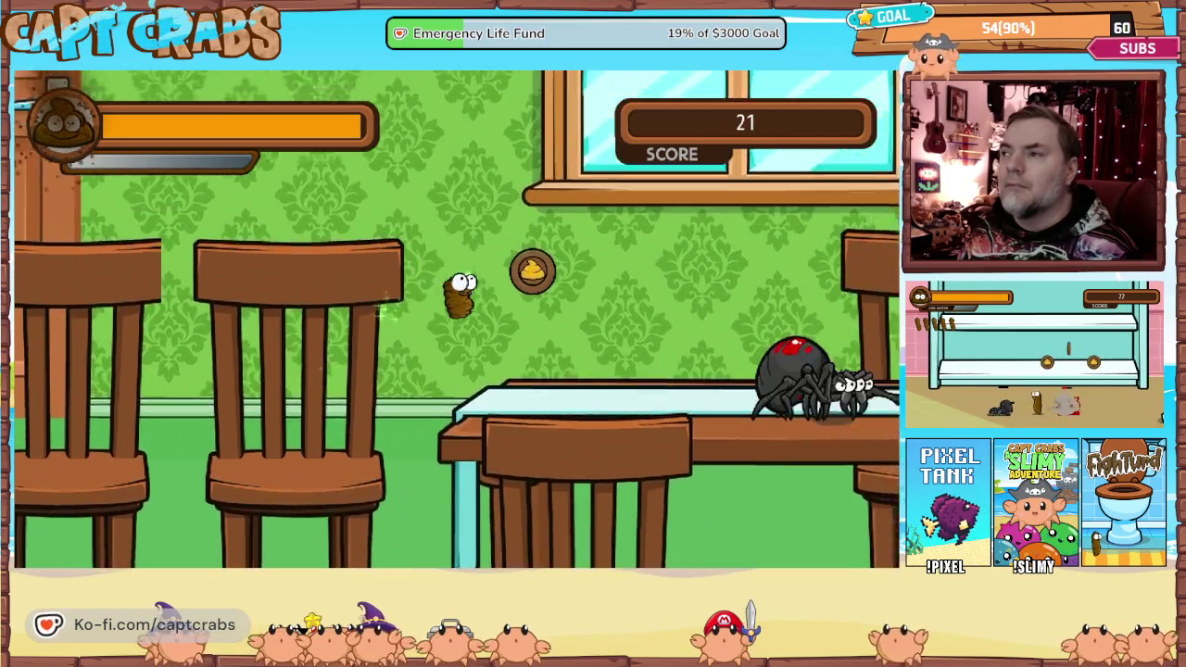
pyautogui.press('Right')
pyautogui.press('space')
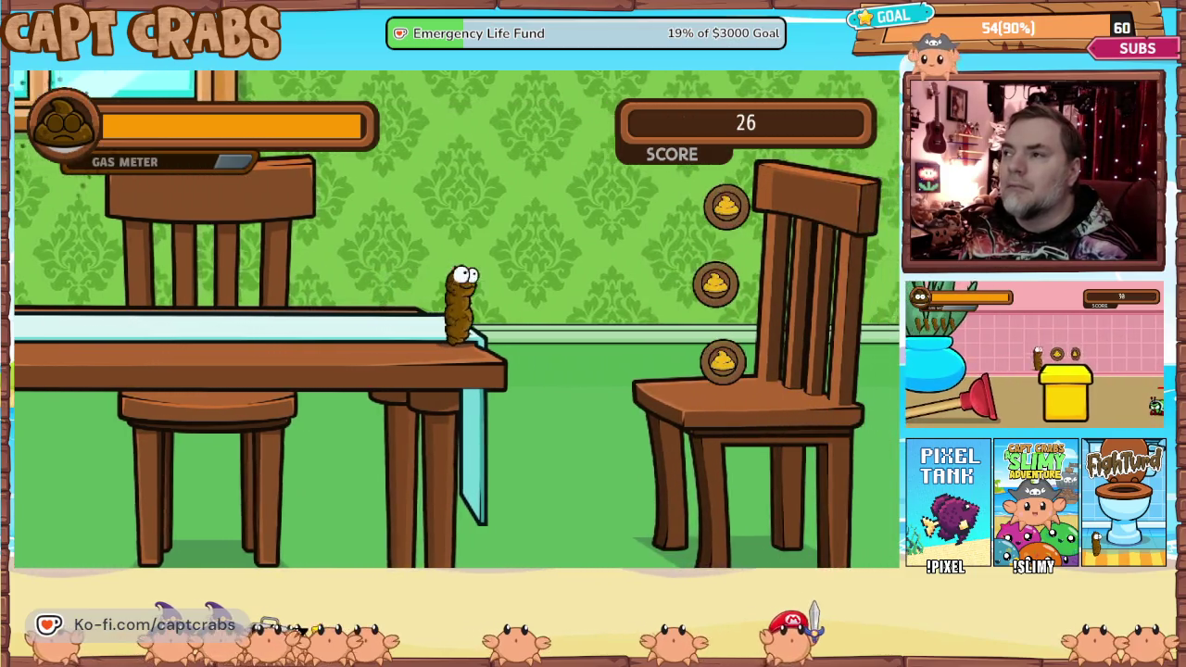
pyautogui.press('Right')
pyautogui.press('space')
pyautogui.press('space')
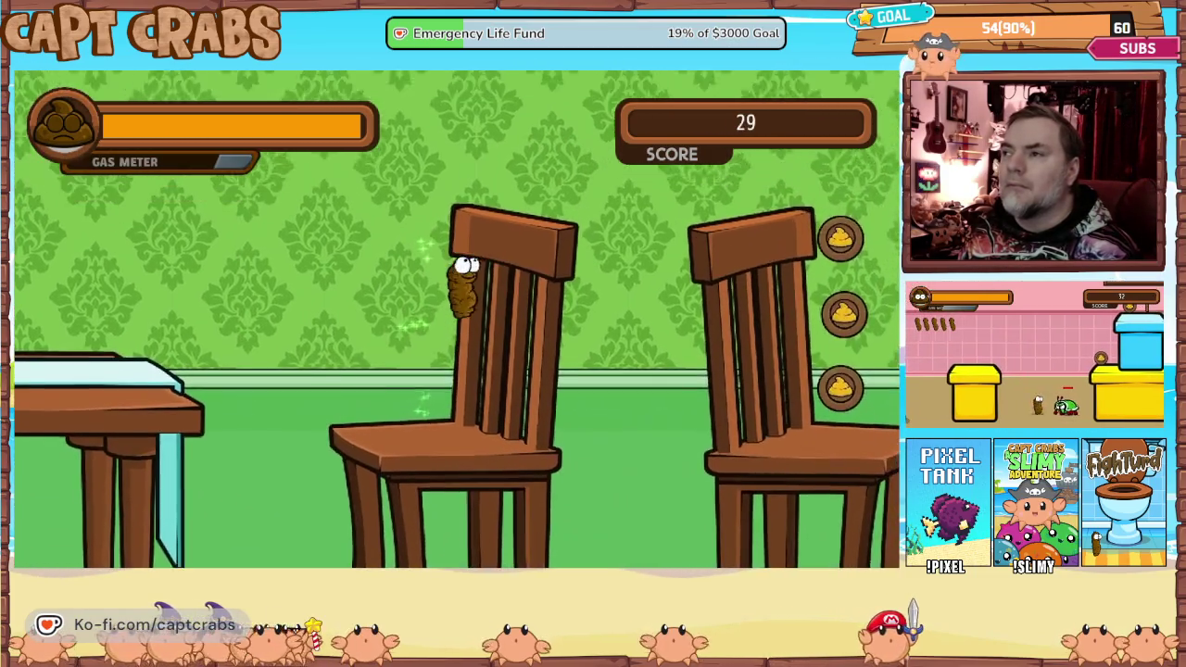
pyautogui.press('Right')
pyautogui.press('space')
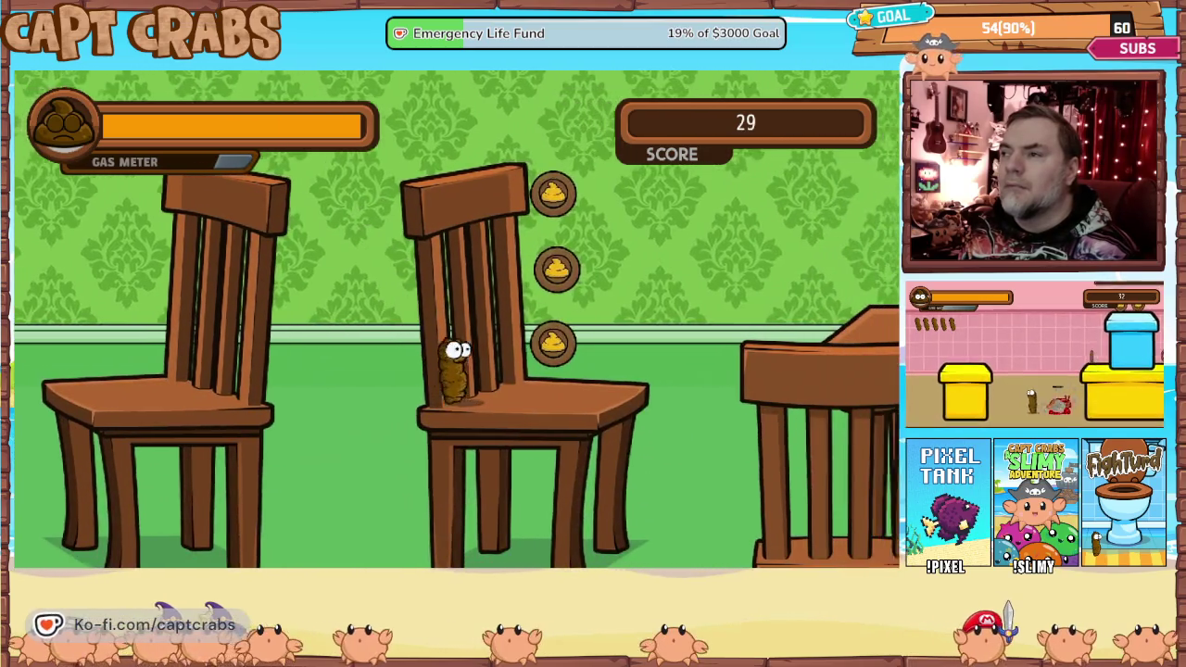
pyautogui.press('space')
# Land on the Healing Donut plate and gas the two crabs.
pyautogui.press('Right')
pyautogui.press('space')
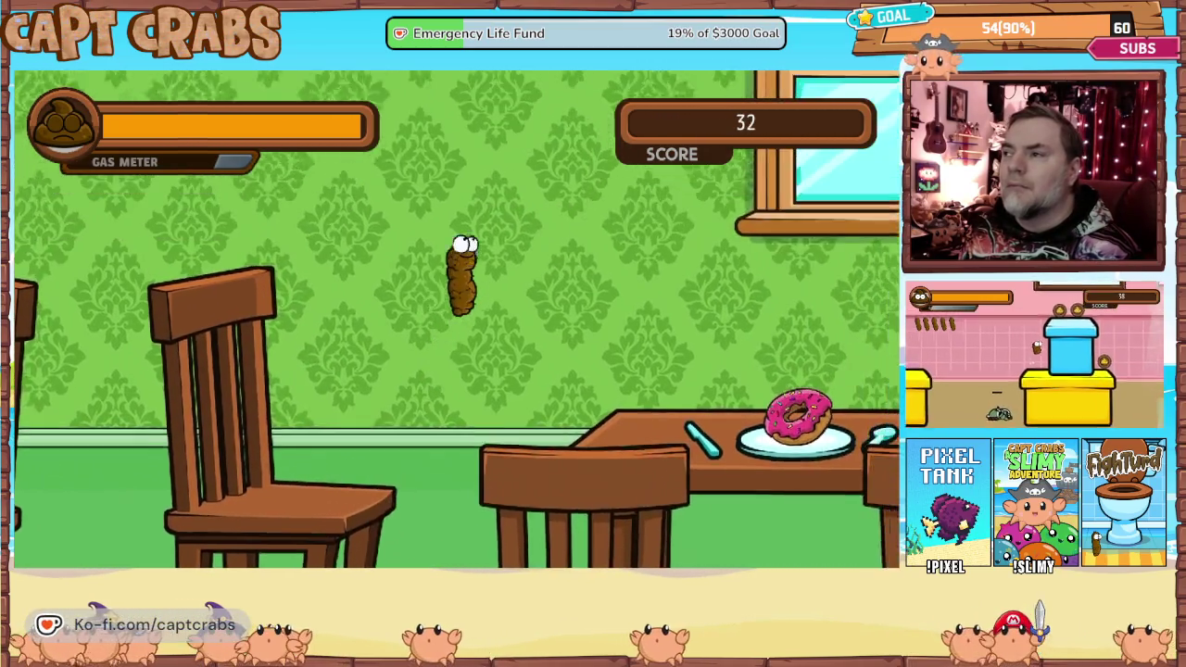
pyautogui.press('Right')
pyautogui.press('space')
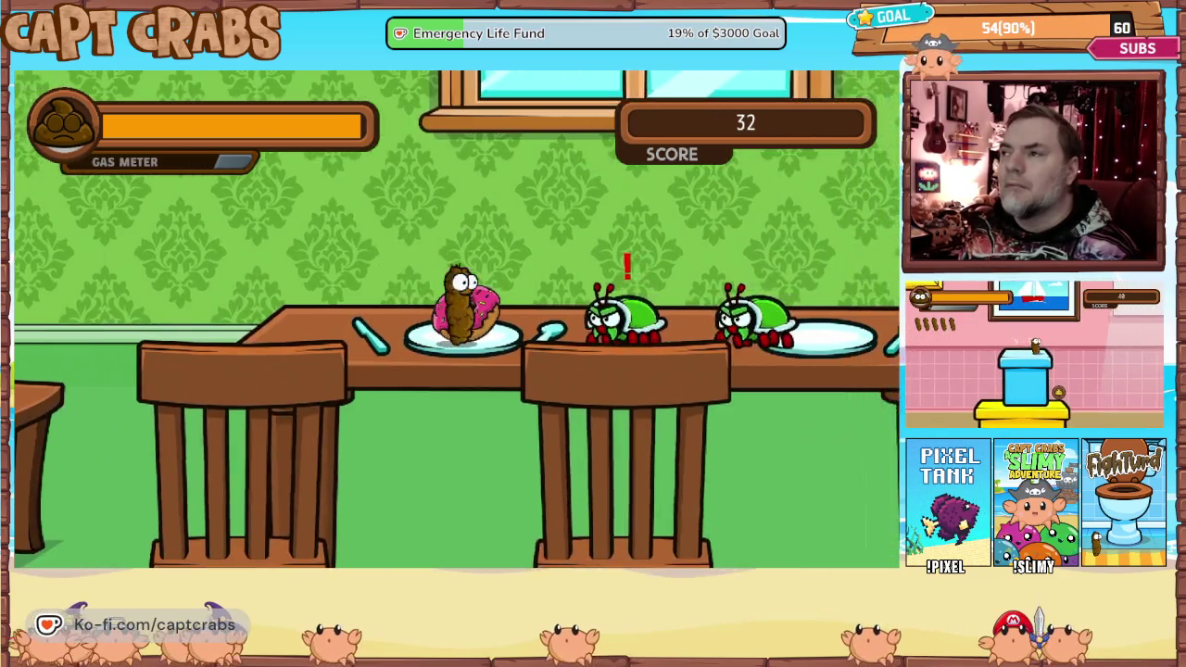
pyautogui.press('Right')
pyautogui.press('f')
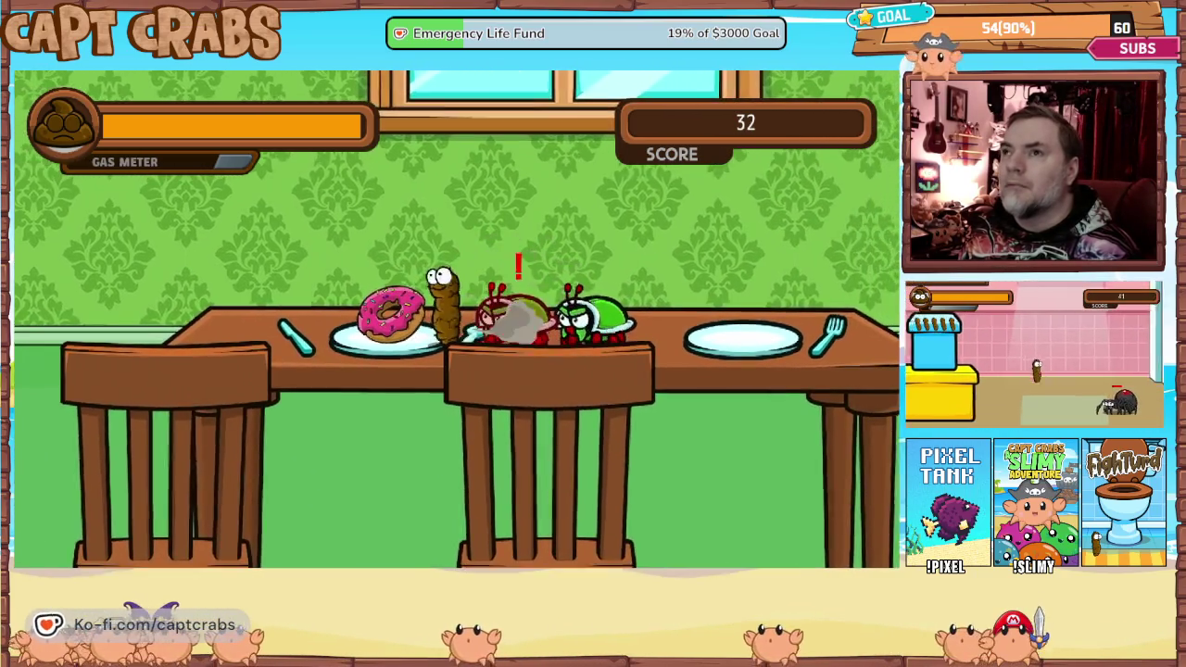
pyautogui.press('space')
pyautogui.press('Left')
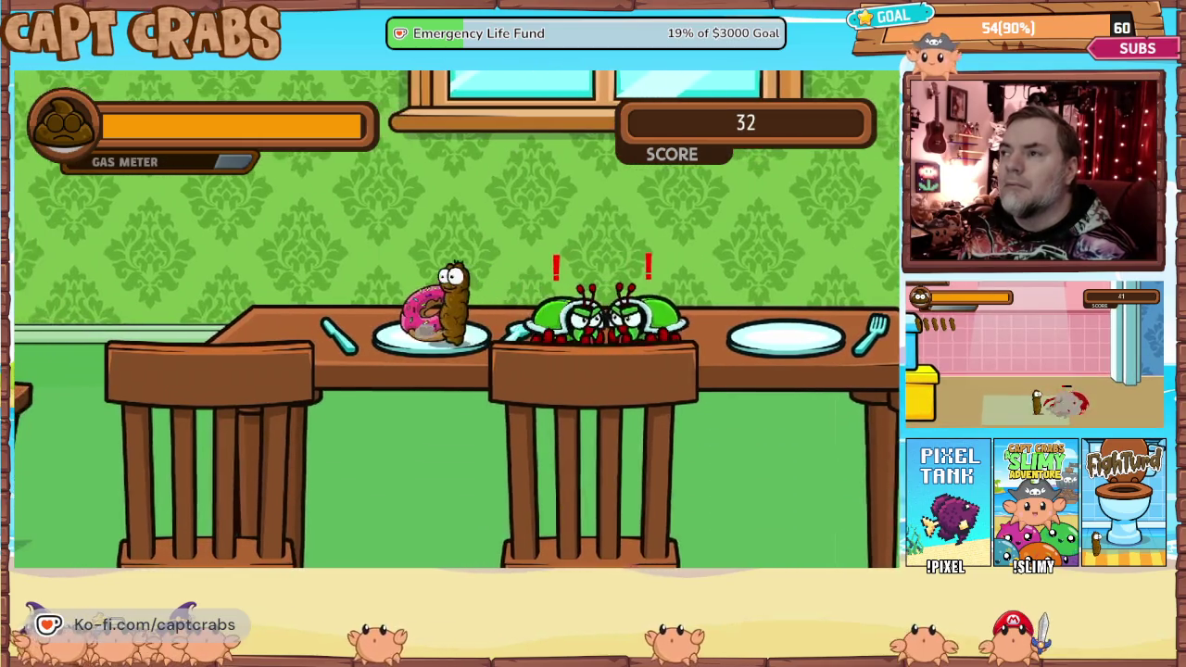
pyautogui.press('Right')
pyautogui.press('f')
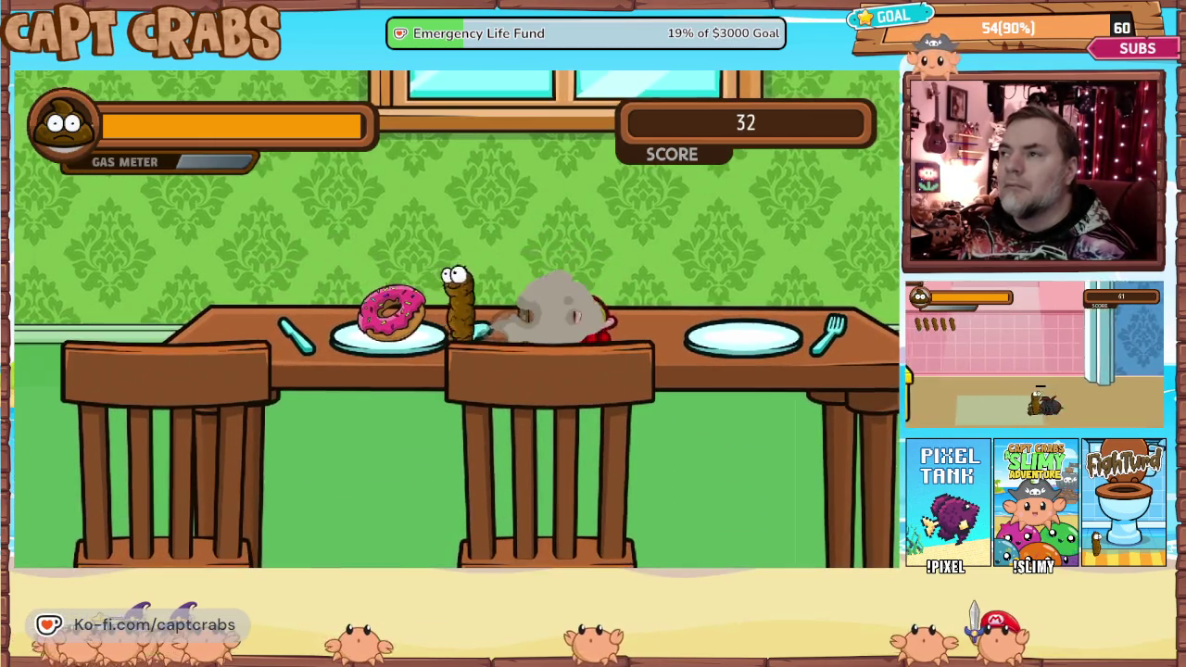
pyautogui.press('Right')
pyautogui.press('f')
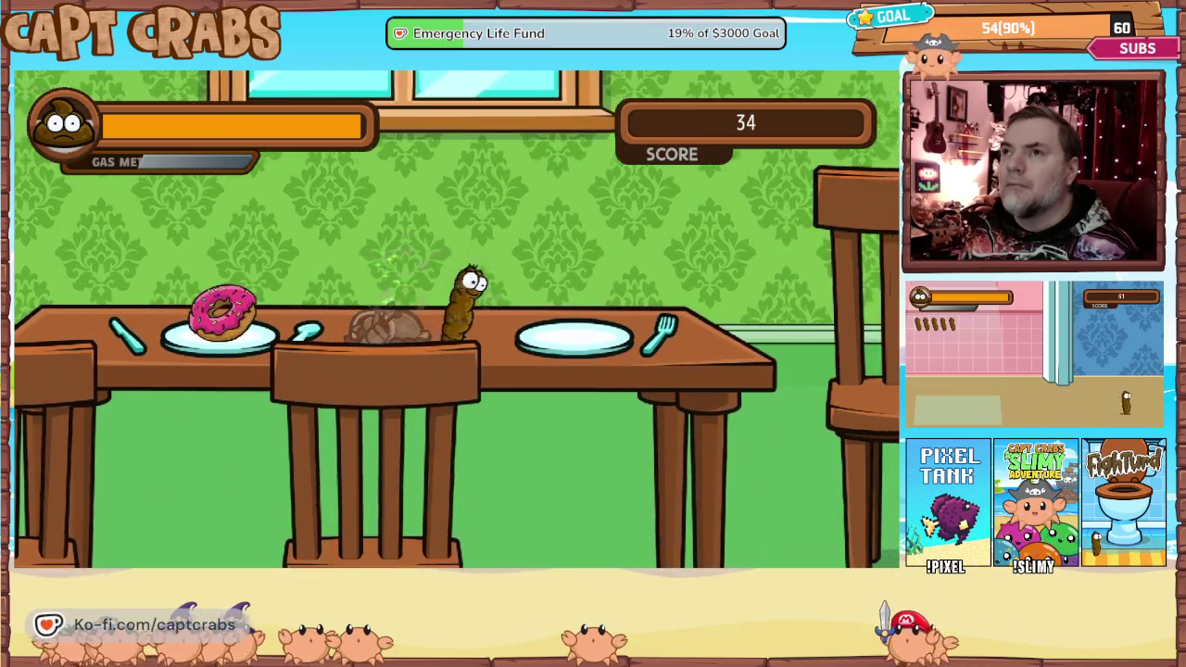
# Move onto the next chair and collect its coins, bringing the score to 38.
pyautogui.press('Right')
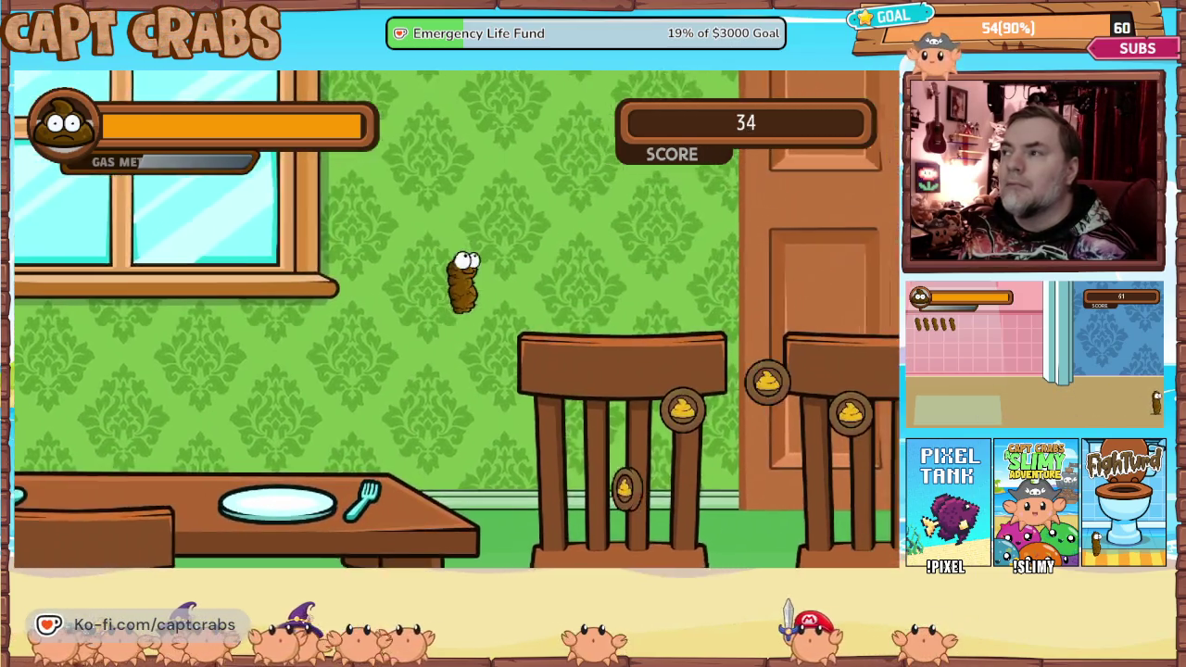
pyautogui.press('Right')
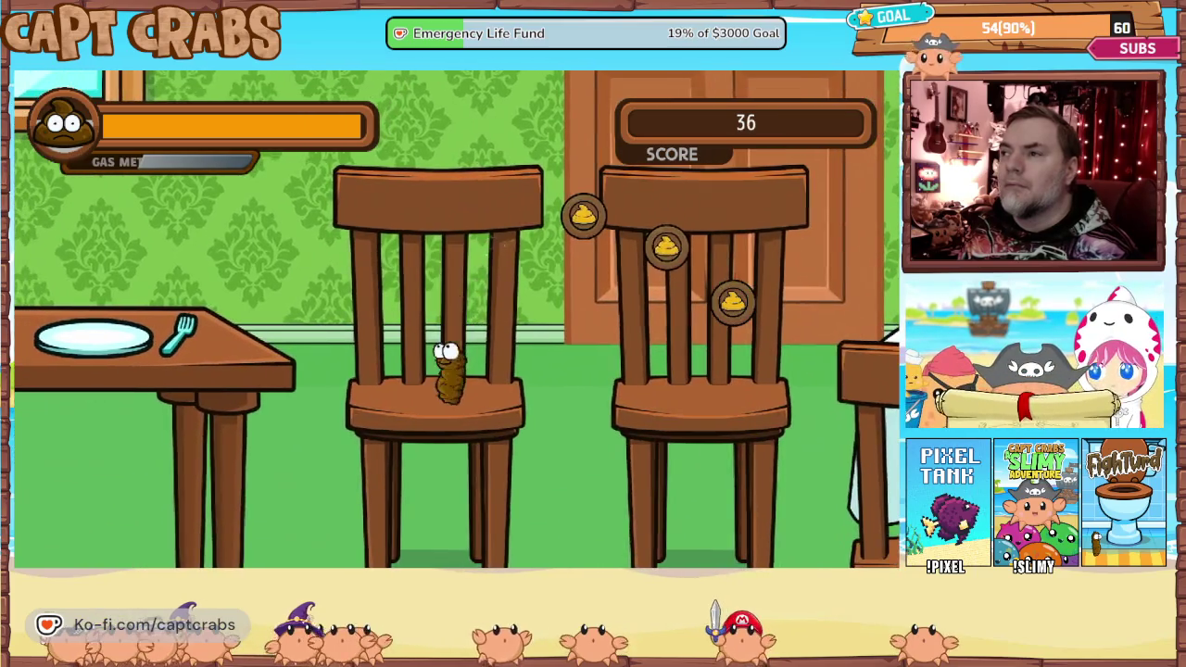
pyautogui.press('Right')
pyautogui.press('Right')
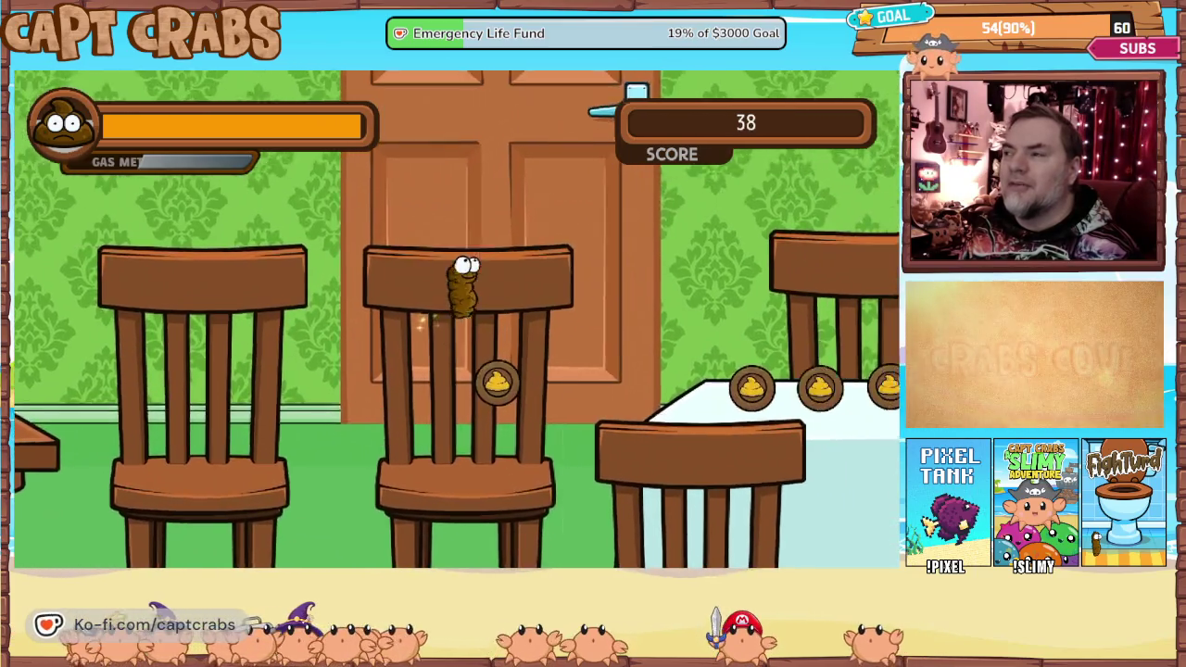
pyautogui.press('Right')
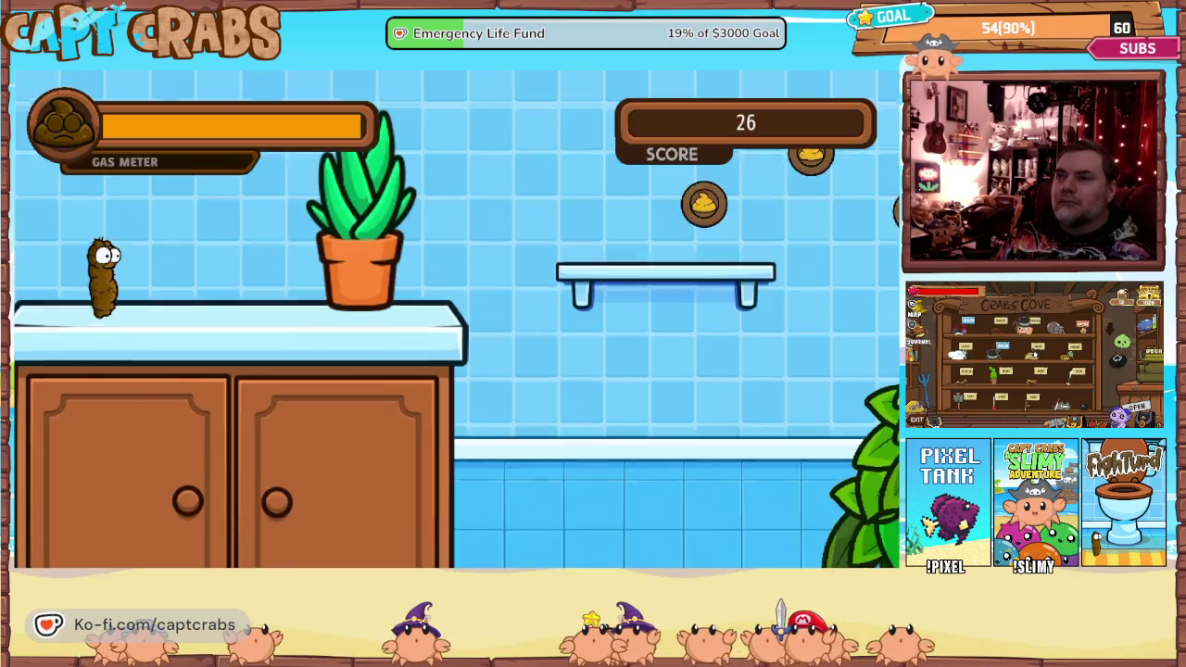
# Restart the game from the pause menu and confirm Yes.
pyautogui.press('Escape')
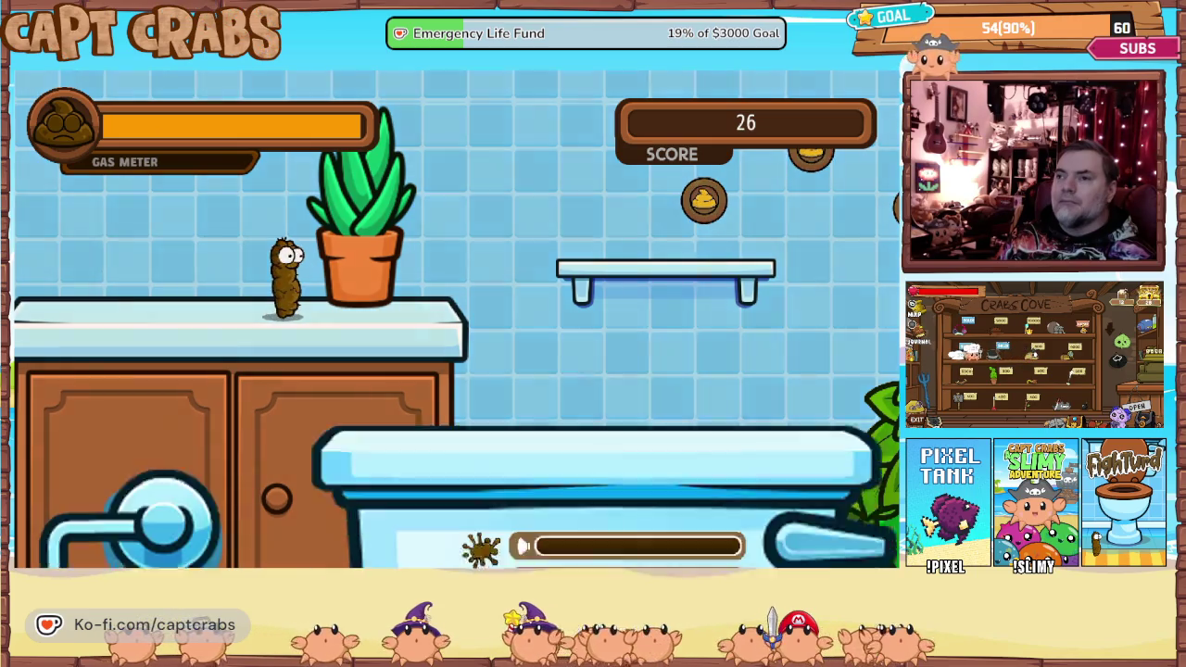
pyautogui.press('Down')
pyautogui.press('Down')
pyautogui.press('Return')
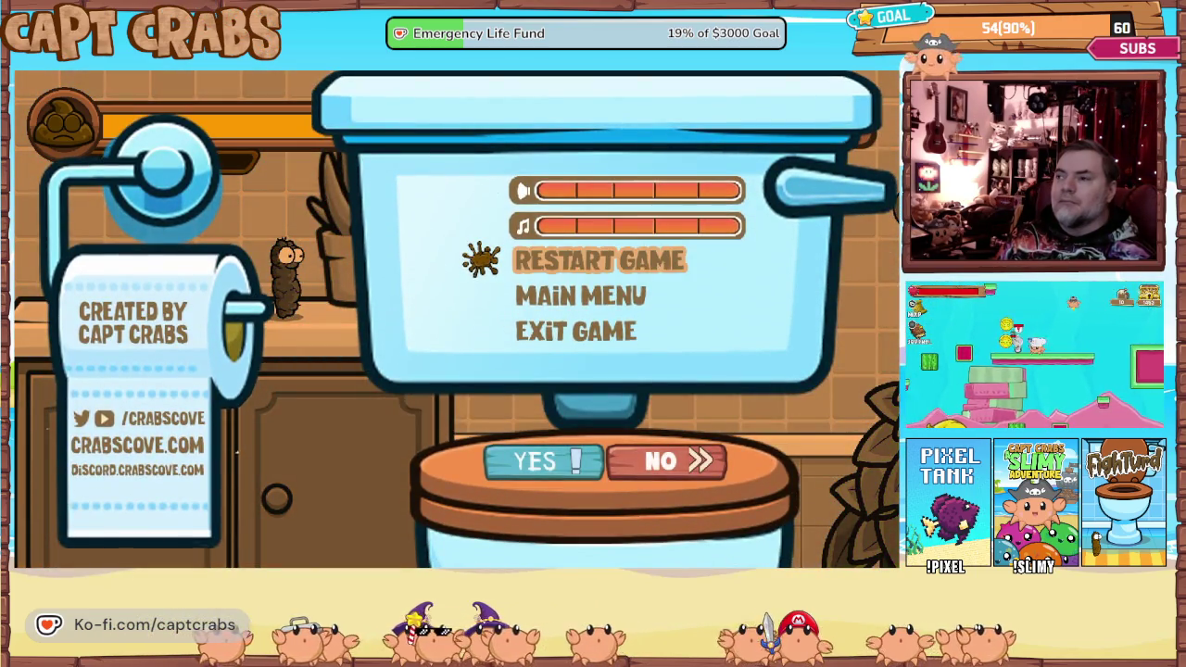
pyautogui.press('Return')
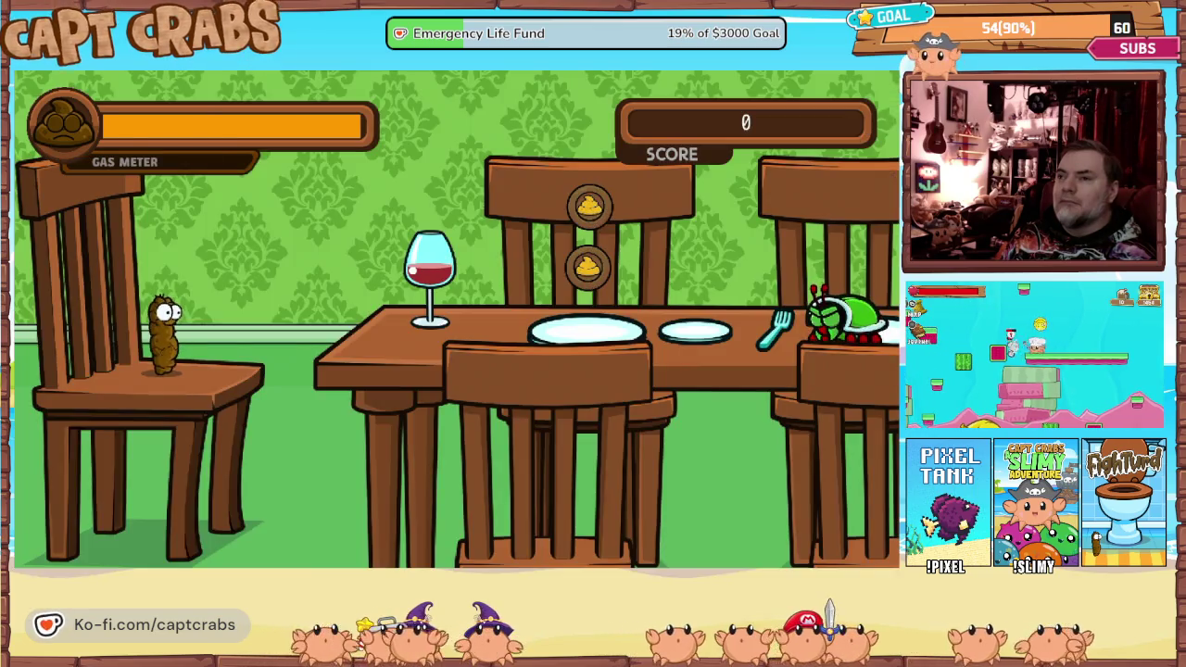
# Choose Exit Game from the pause menu to return to the editor.
pyautogui.press('Escape')
pyautogui.press('Down')
pyautogui.press('Down')
pyautogui.press('Down')
pyautogui.press('Down')
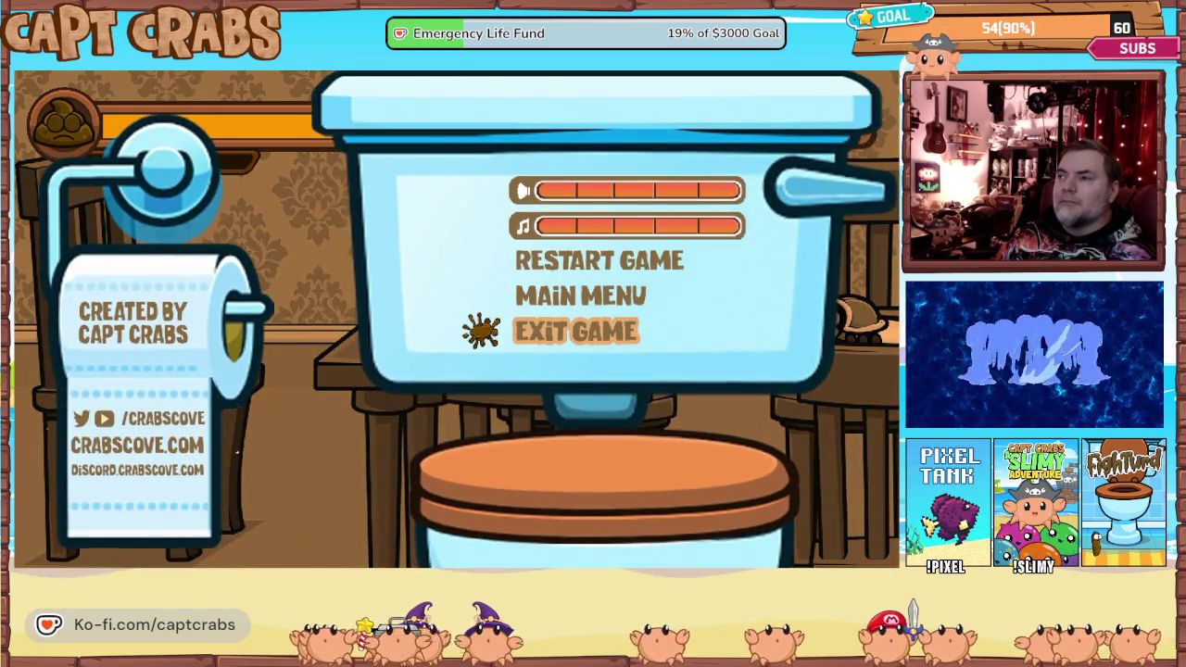
pyautogui.press('Return')
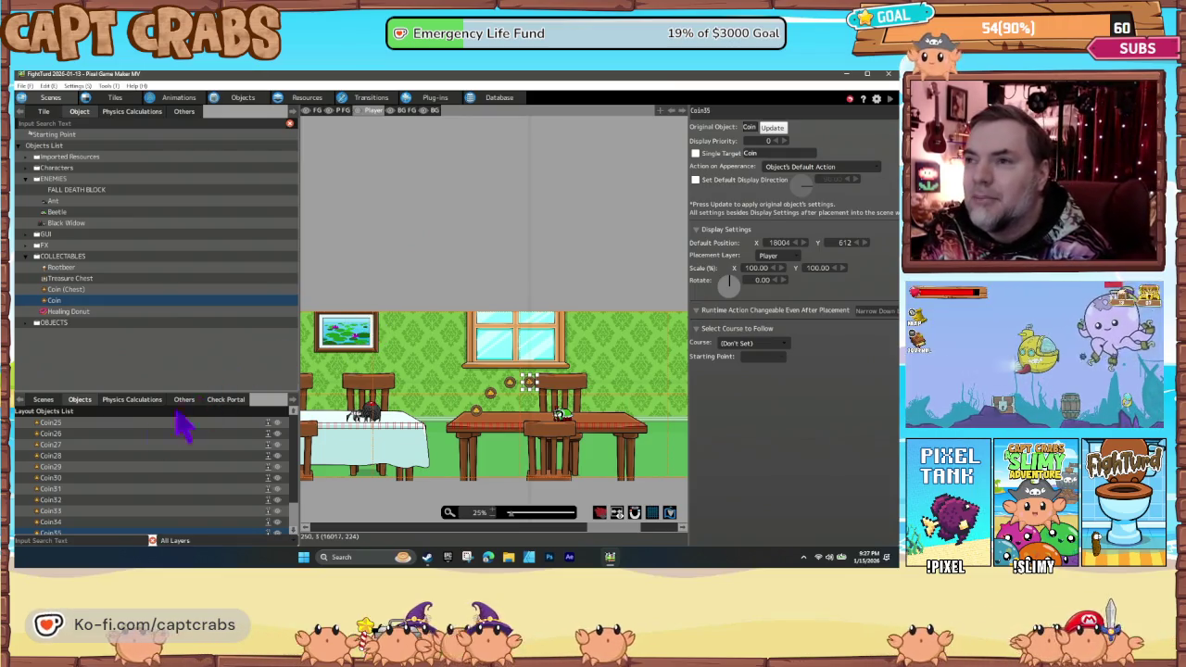
# Go from the Scenes list to the Resources Background Music list of imported tracks.
pyautogui.click(43, 399)
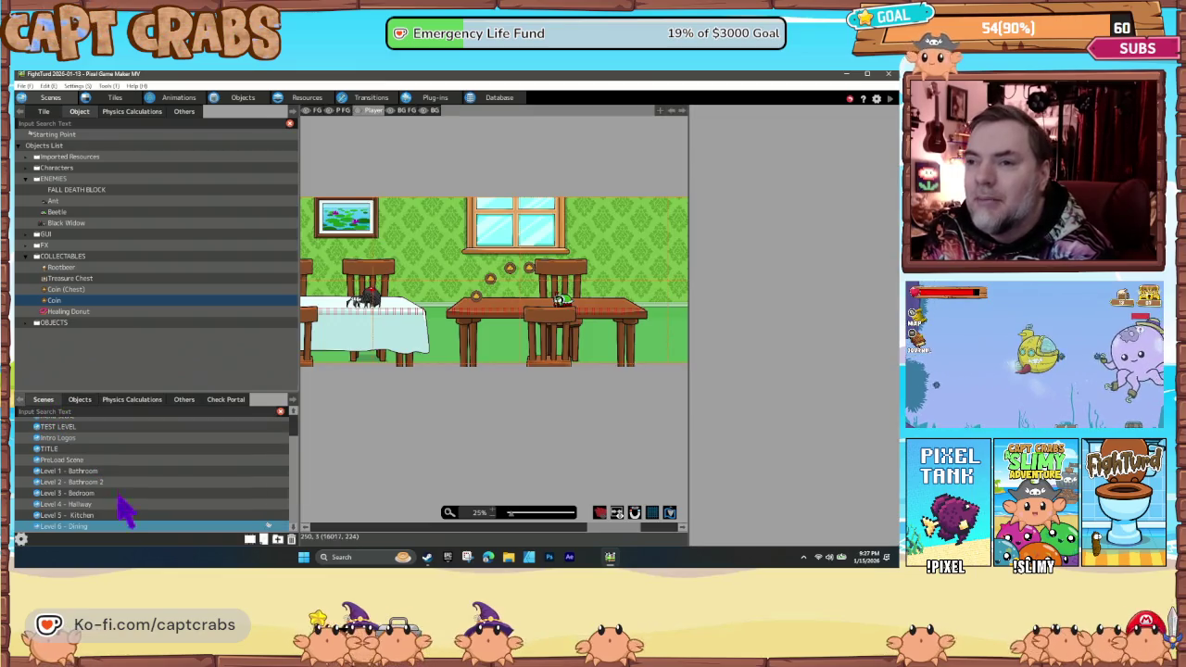
pyautogui.rightClick(135, 528)
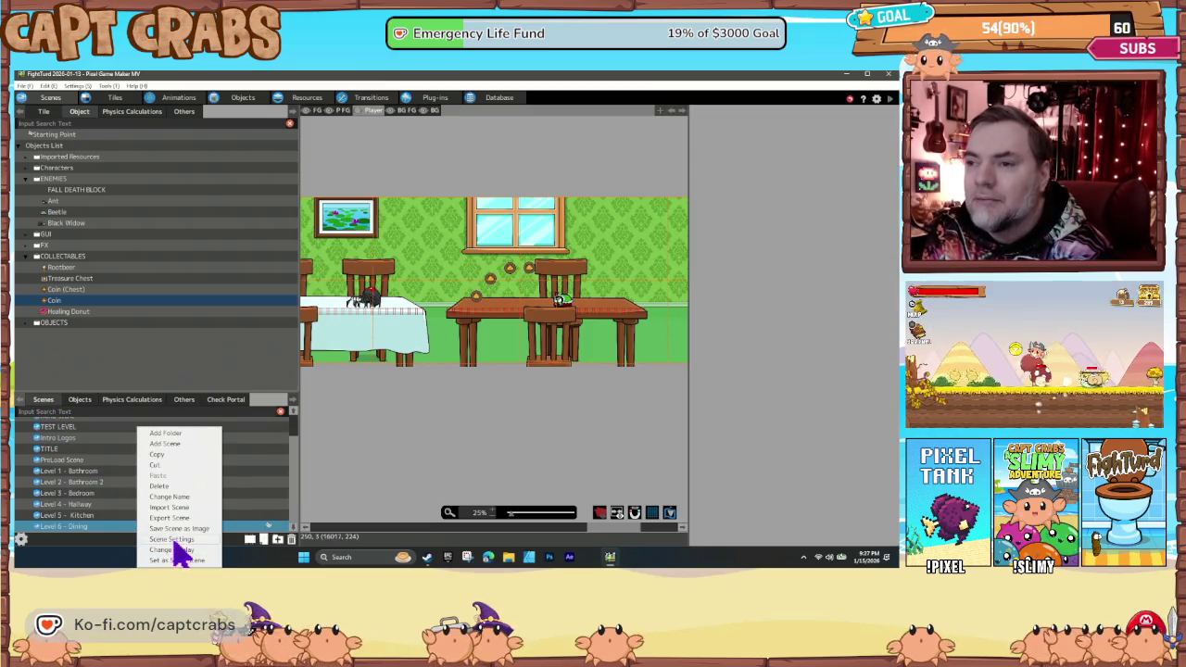
pyautogui.click(291, 102)
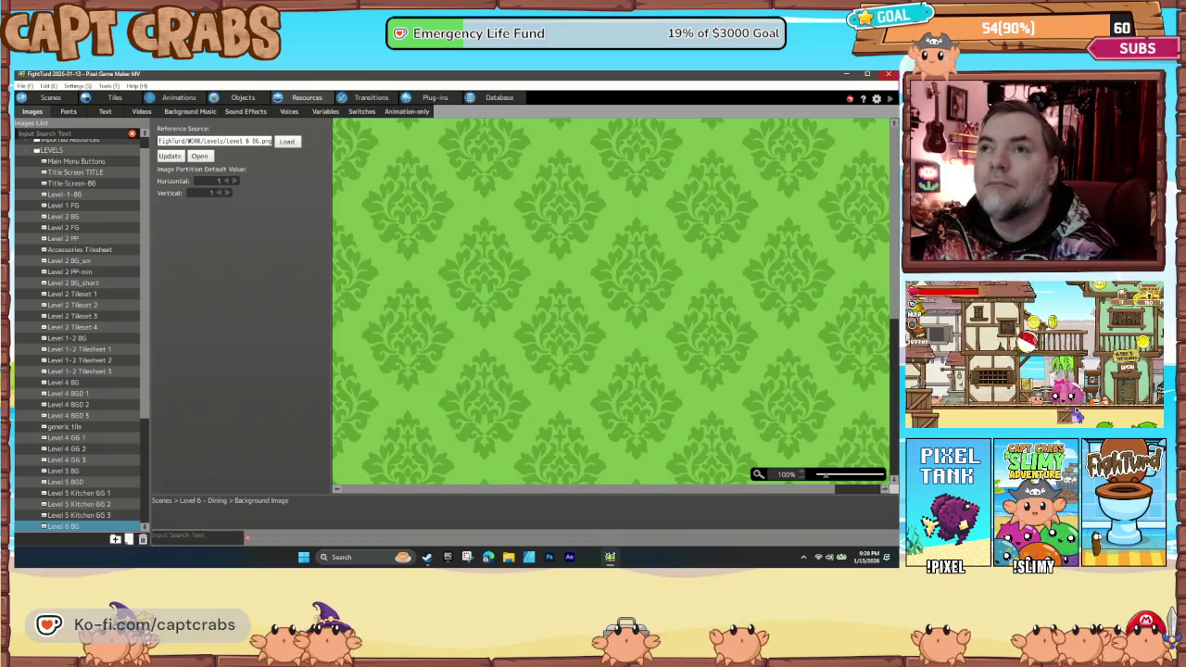
pyautogui.click(186, 111)
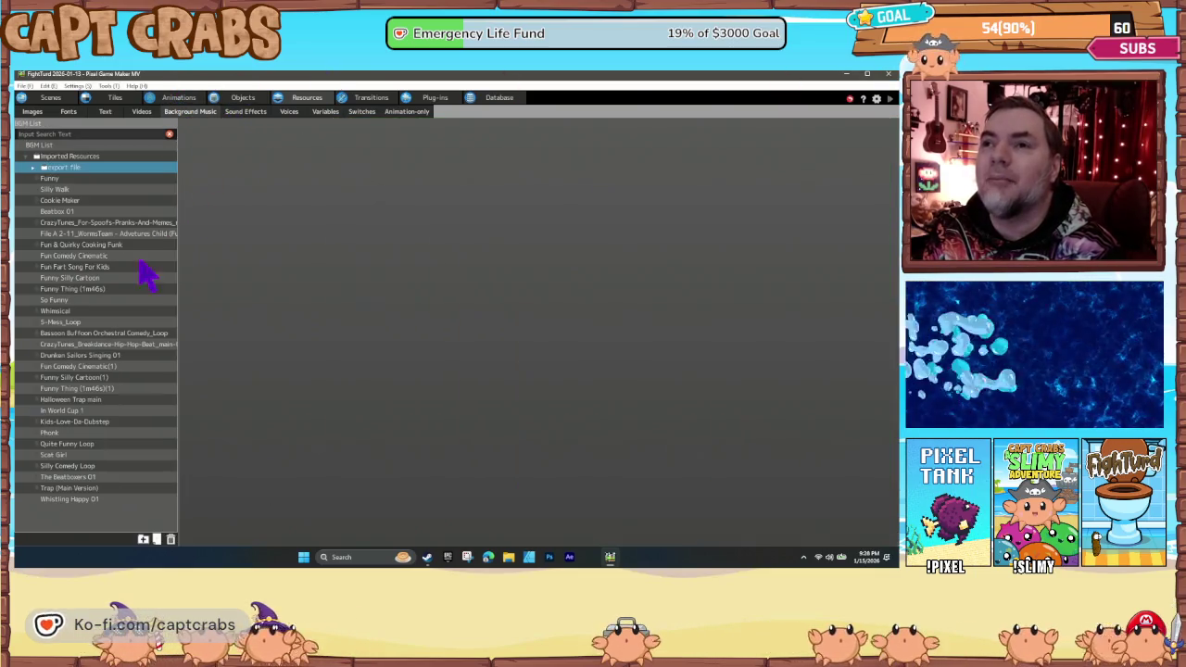
# Preview the Whimsical, Bassoon Buffoon, In World Cup 1, Kids-Love-Da-Dubstep, Phonk and Quite Funny Loop tracks.
pyautogui.click(91, 311)
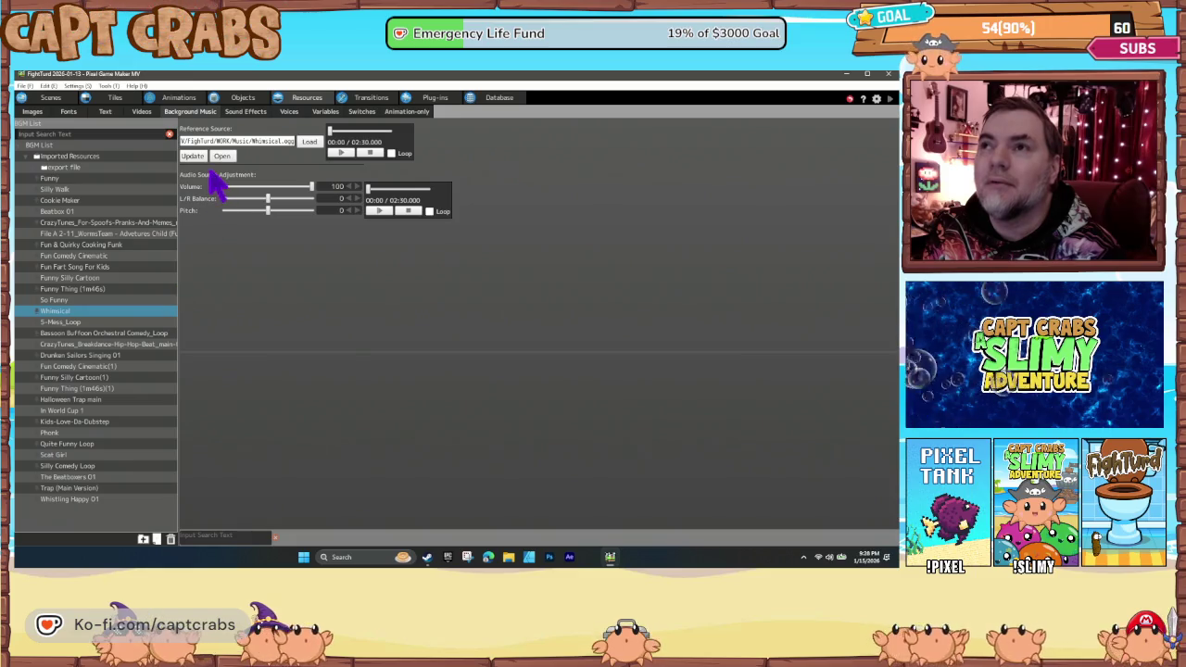
pyautogui.click(339, 153)
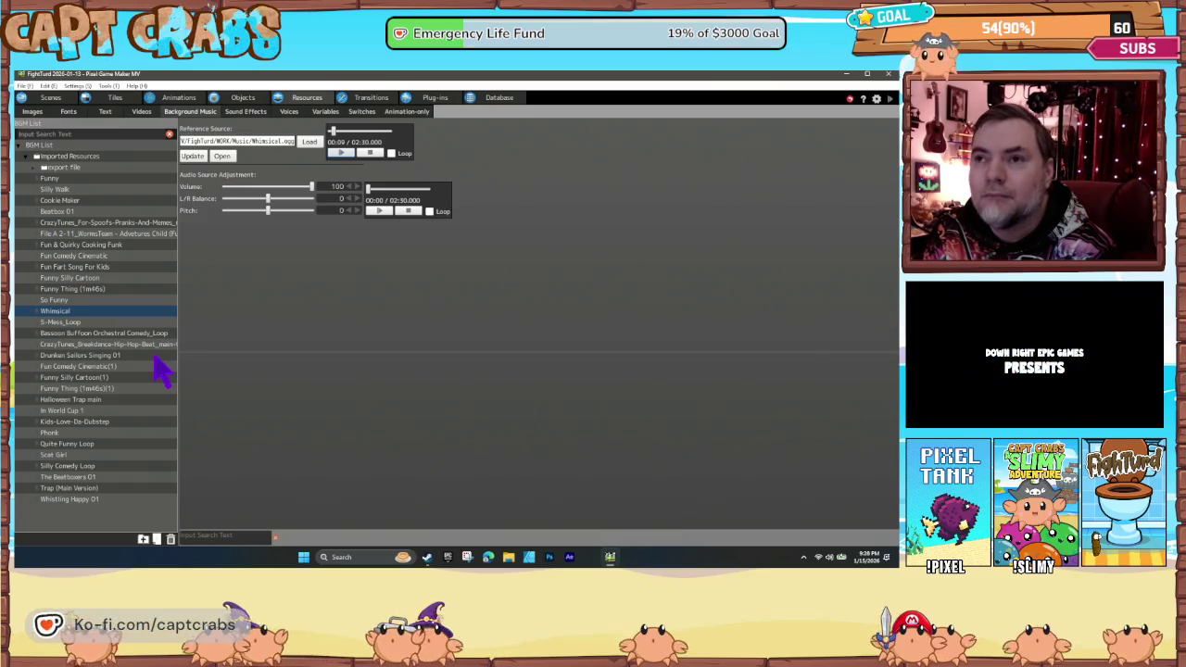
pyautogui.click(123, 335)
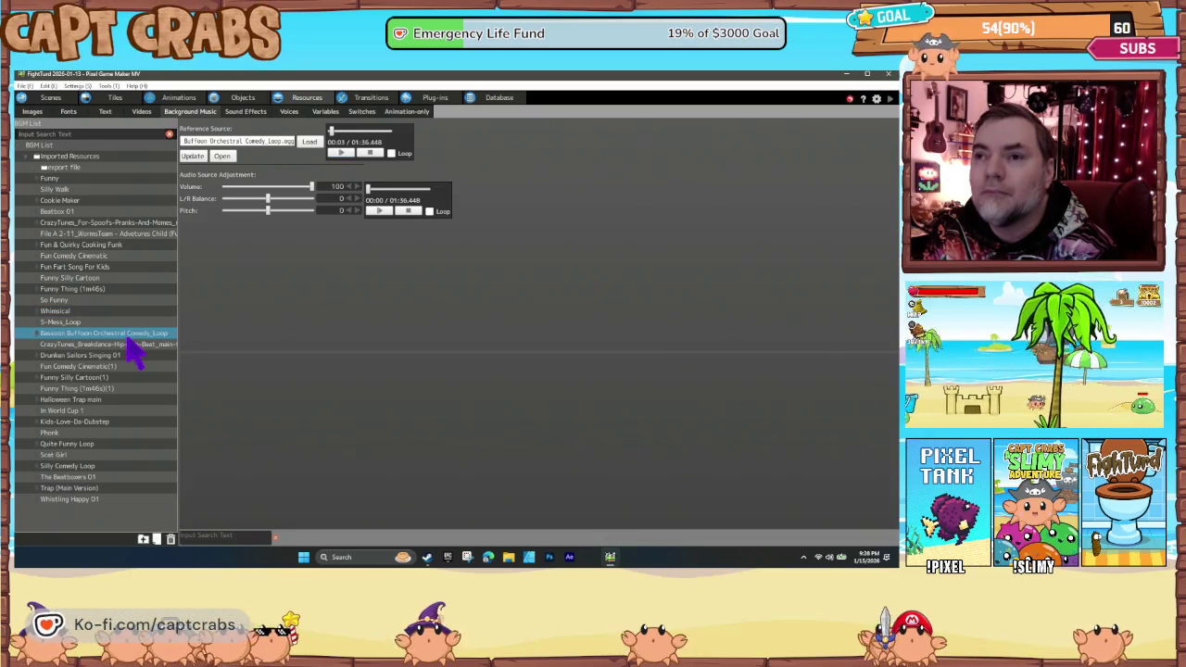
pyautogui.click(117, 410)
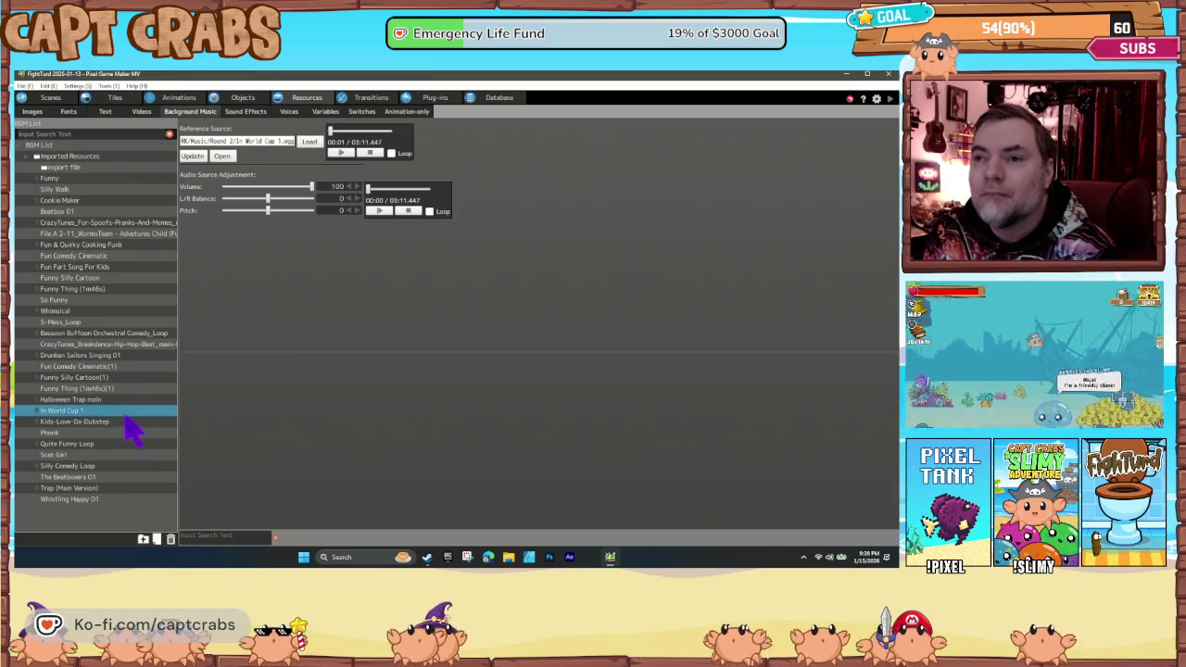
pyautogui.click(131, 422)
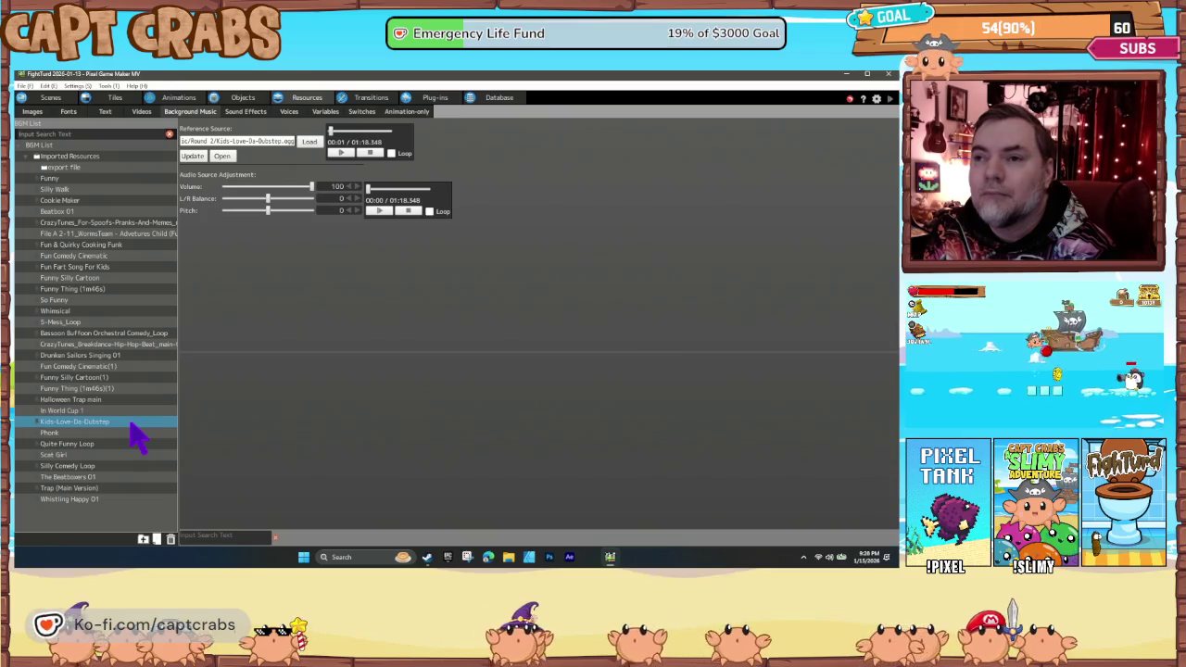
pyautogui.click(139, 433)
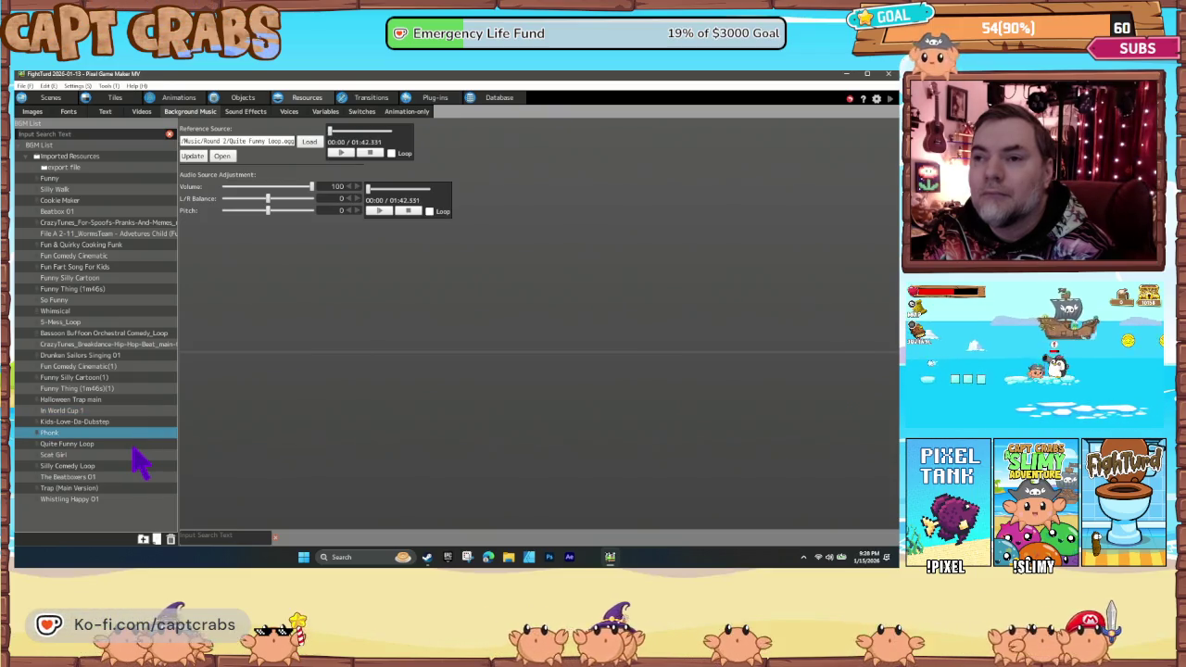
pyautogui.click(134, 445)
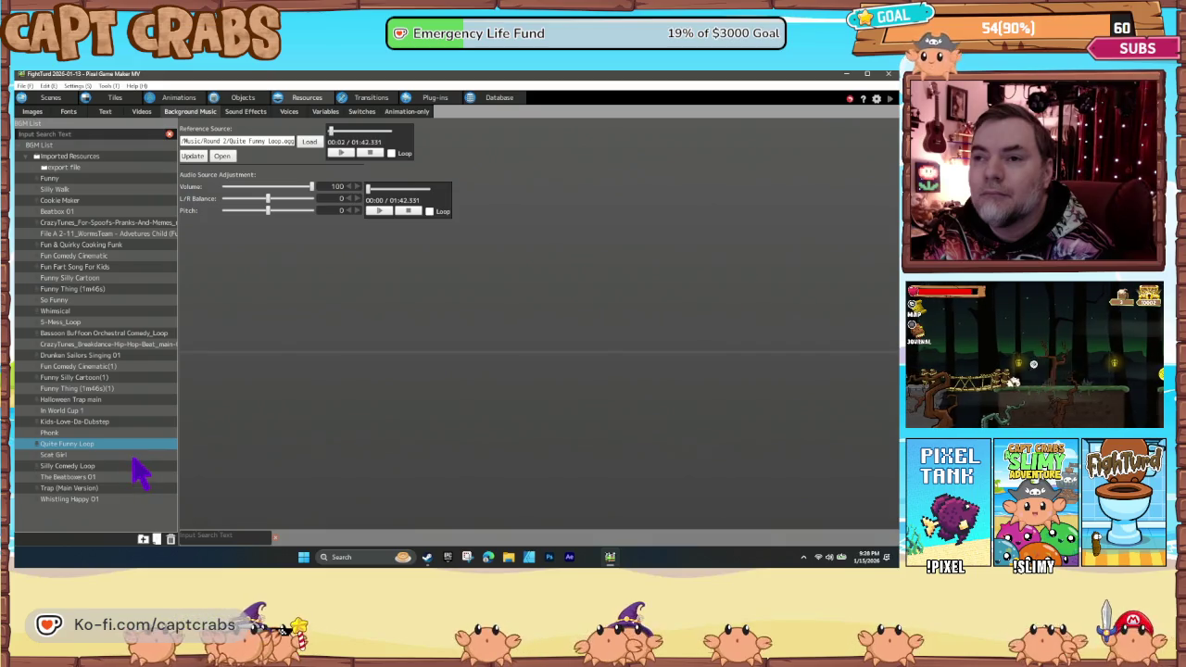
# Compare Scat Girl with Silly Comedy Loop, Whistling Happy 01 and Trap, then stop on Scat Girl.
pyautogui.click(132, 459)
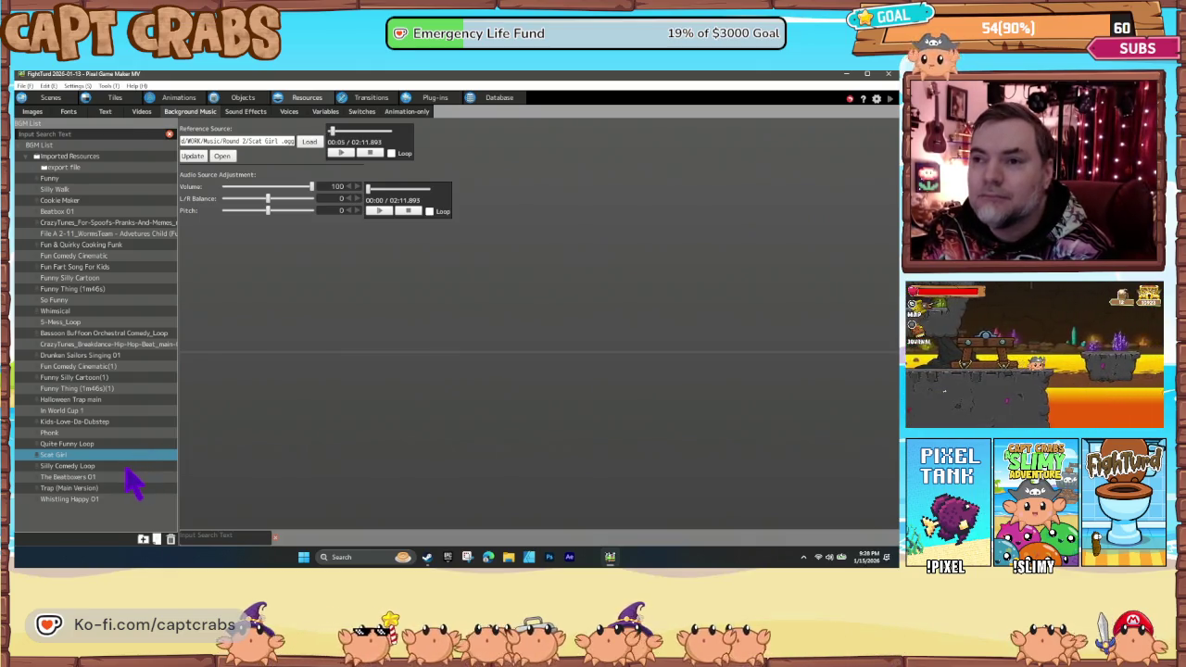
pyautogui.press('Down')
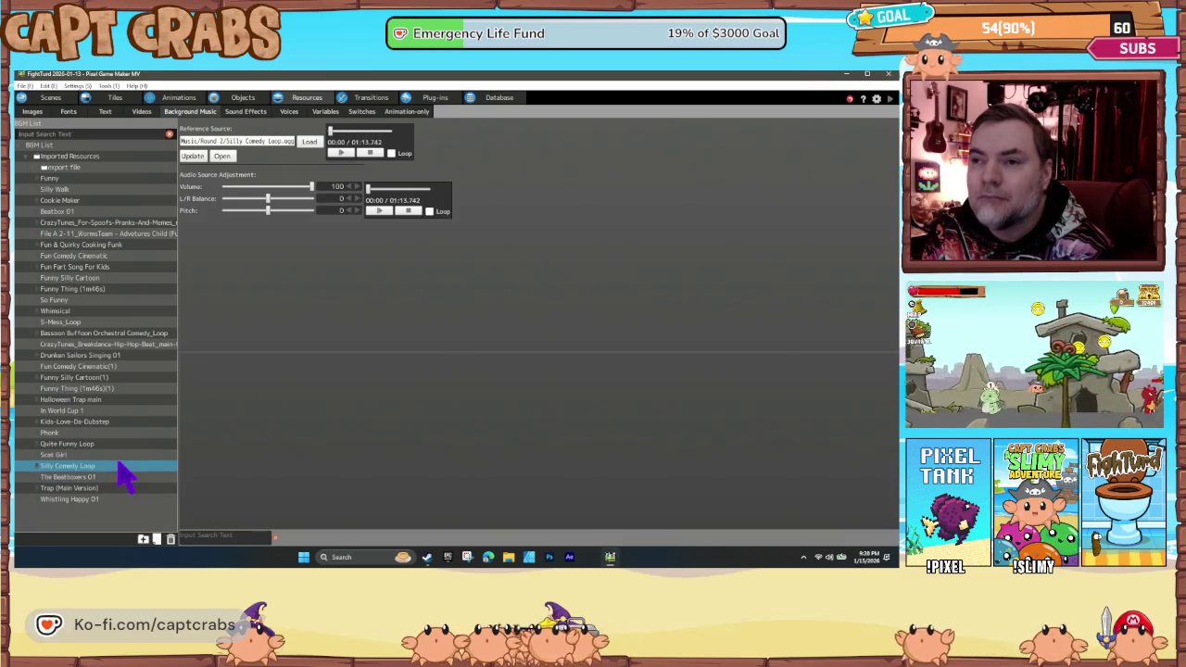
pyautogui.click(119, 455)
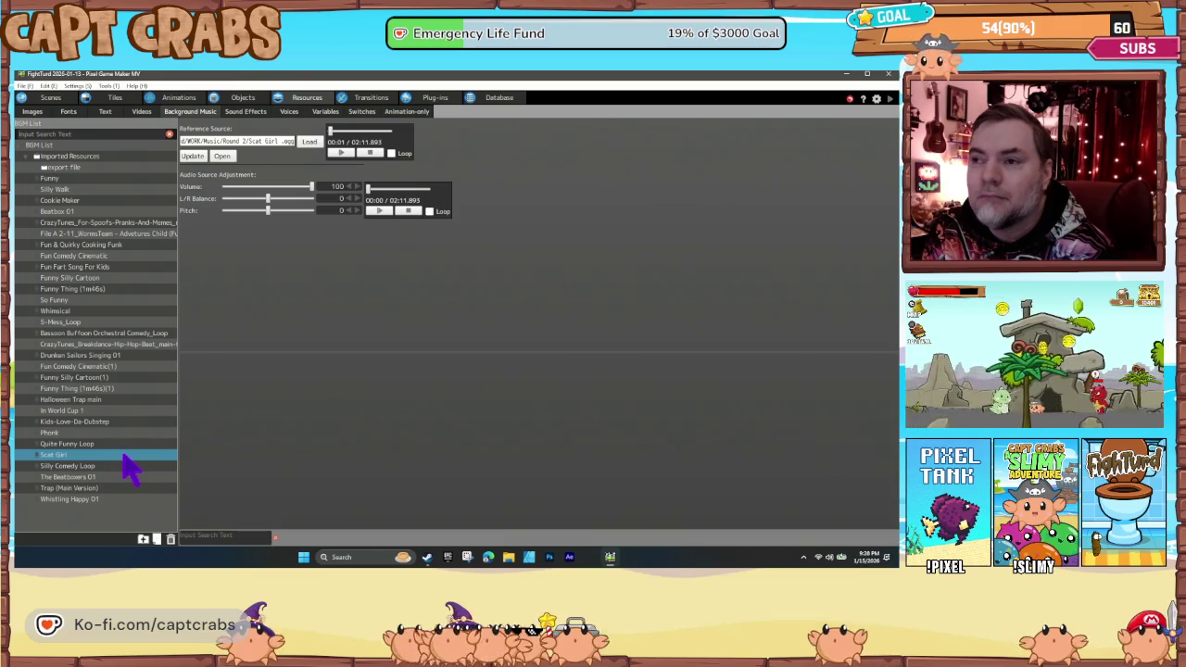
pyautogui.click(119, 499)
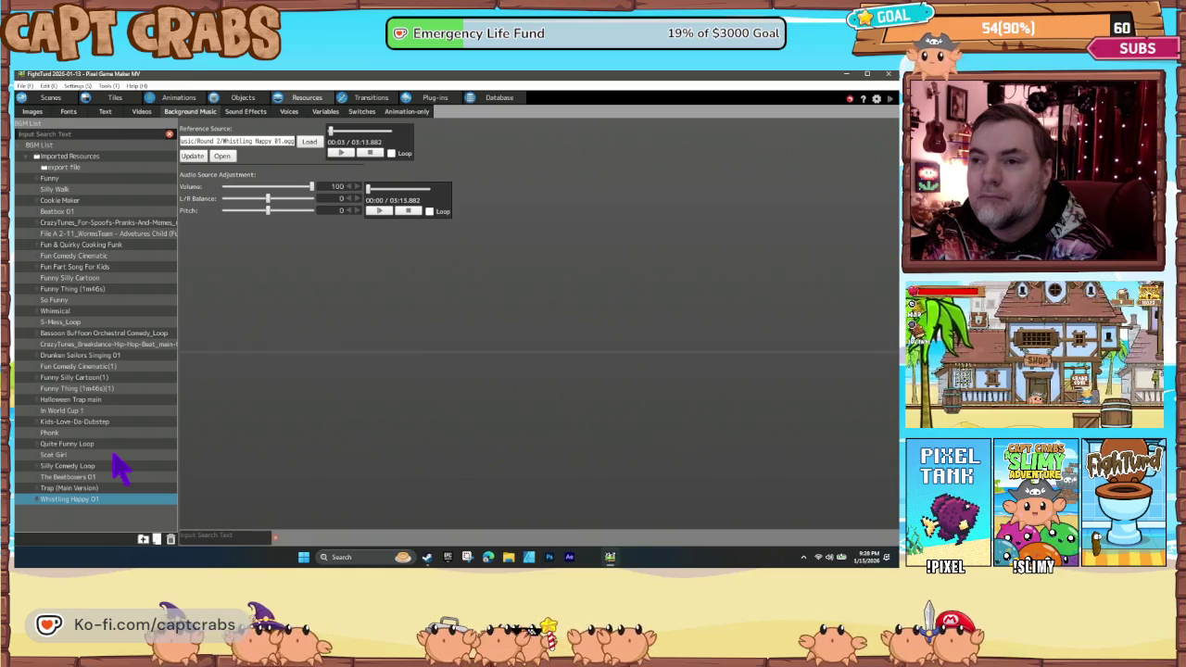
pyautogui.click(115, 488)
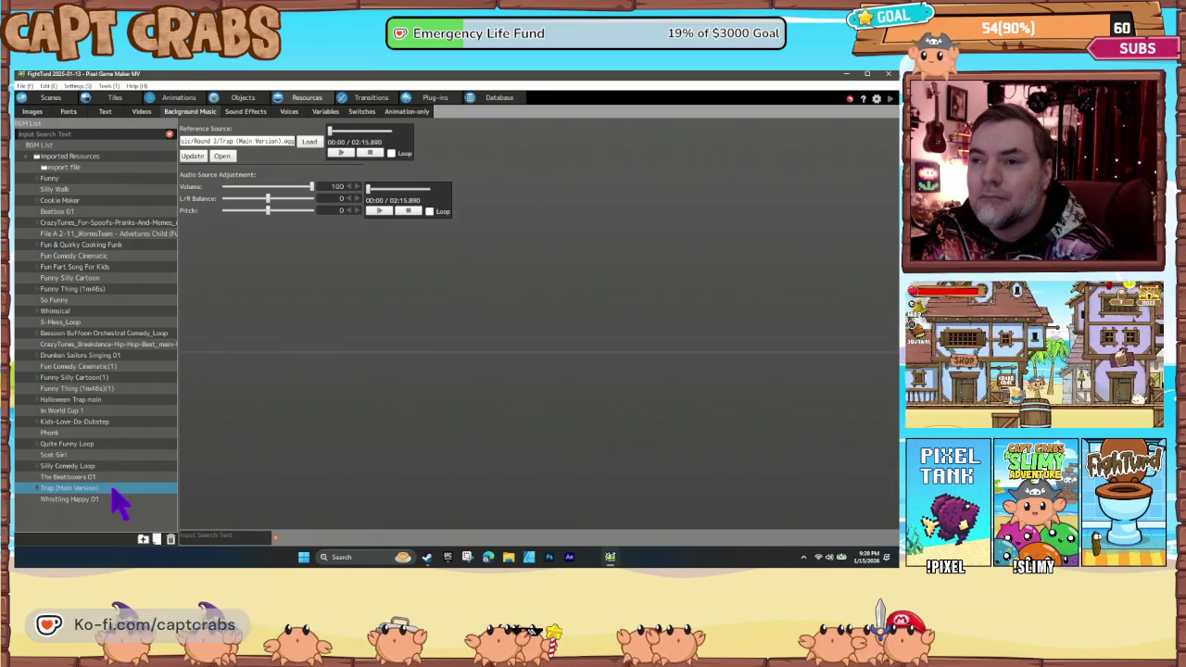
pyautogui.click(104, 455)
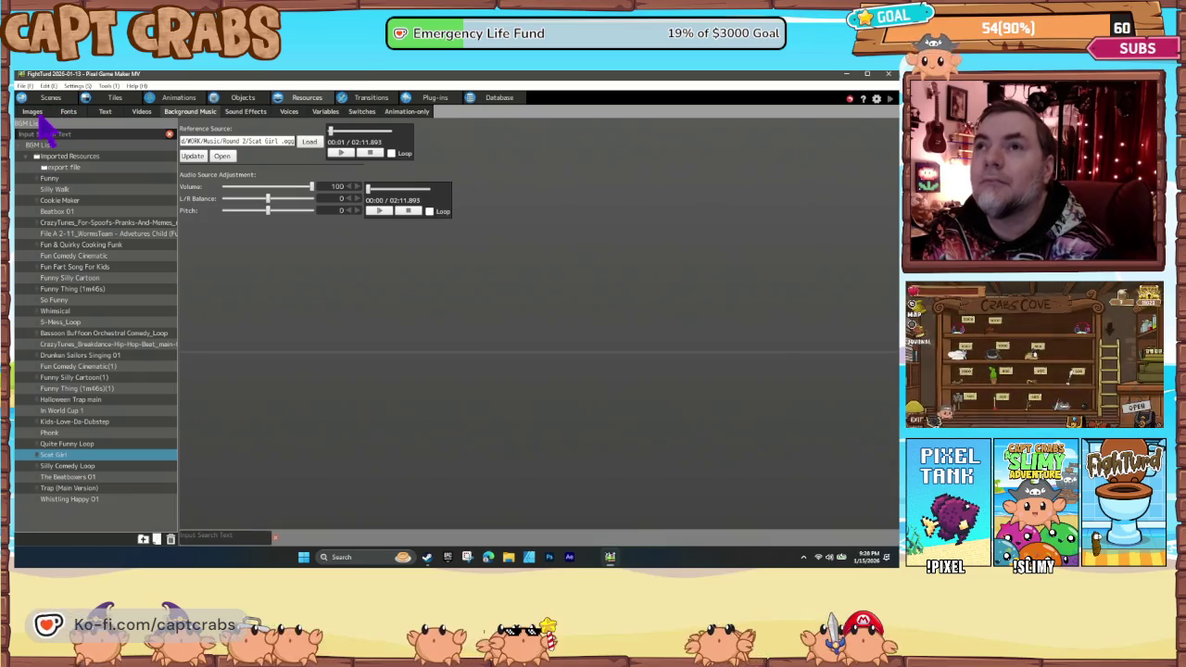
pyautogui.click(369, 154)
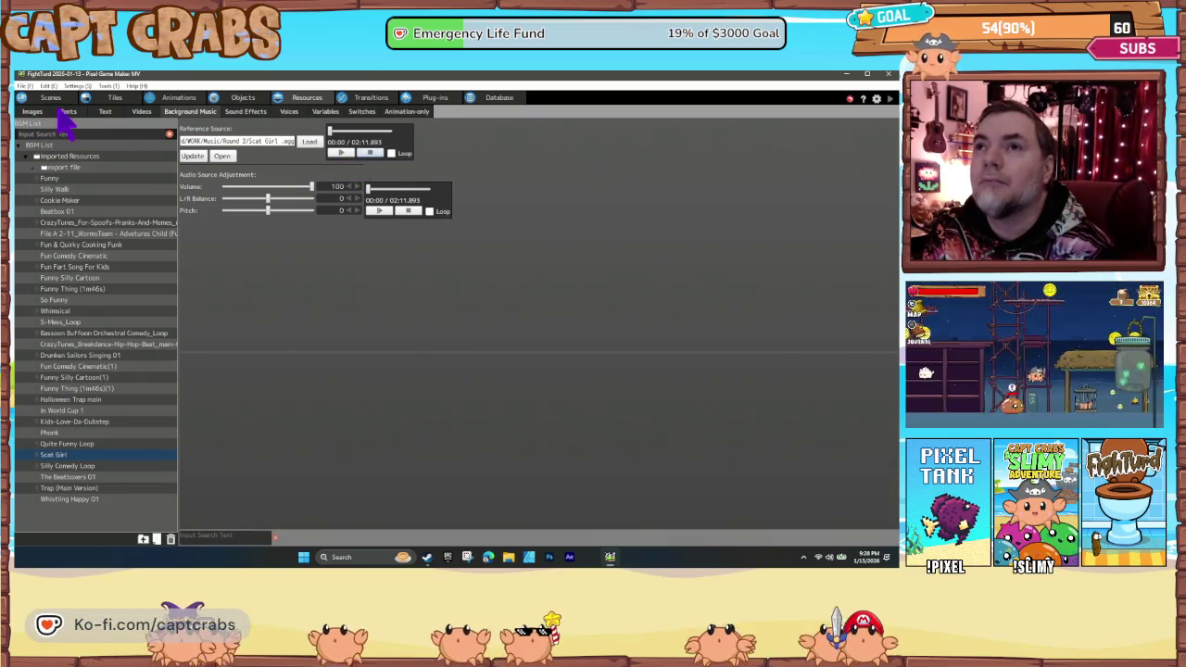
pyautogui.click(42, 99)
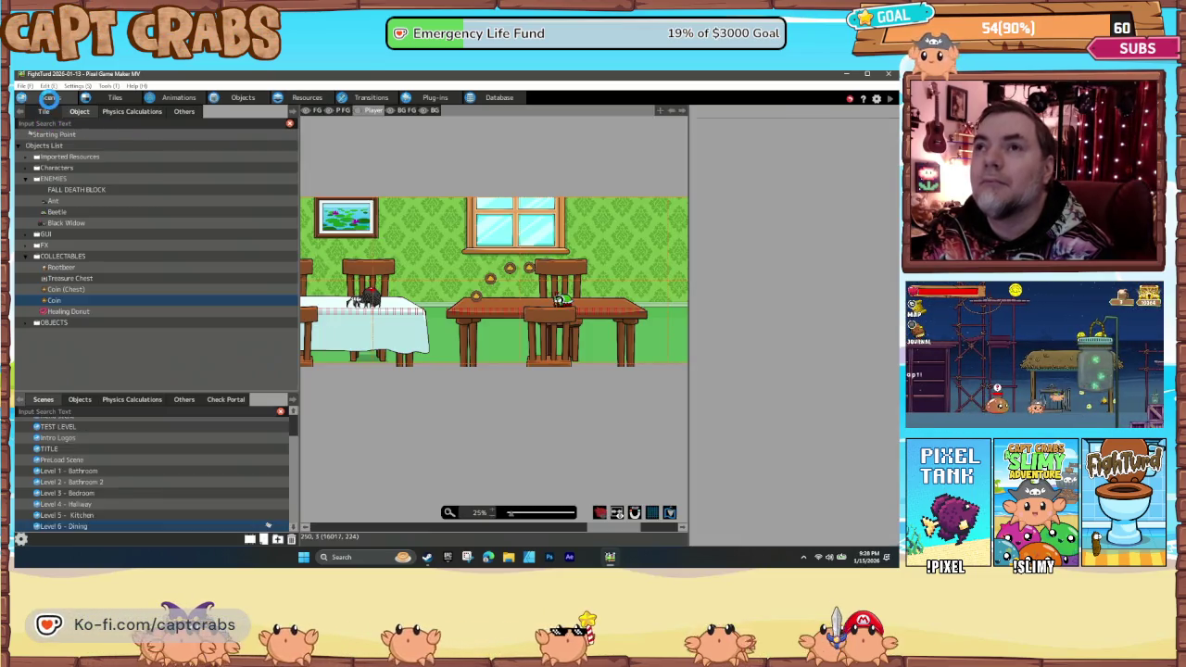
# Set the Level 6 - Dining scene's Set BGM to Scat Girl in Scene Settings.
pyautogui.scroll(-1, 127, 519)
pyautogui.rightClick(115, 526)
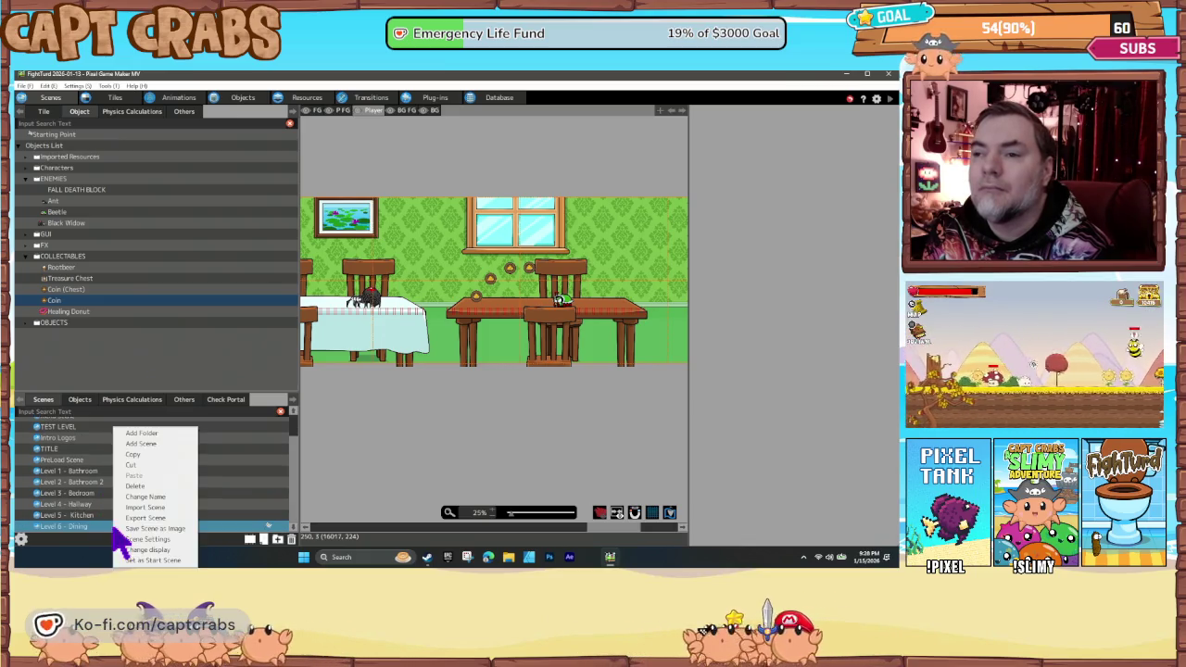
pyautogui.click(148, 538)
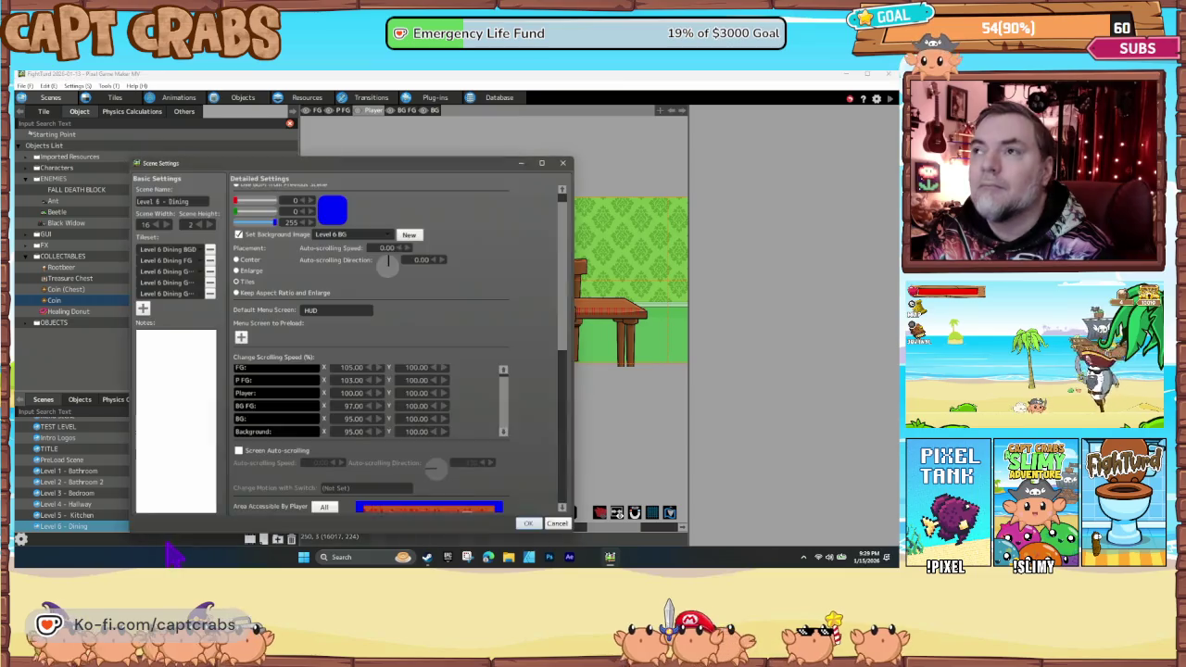
pyautogui.scroll(1, 382, 227)
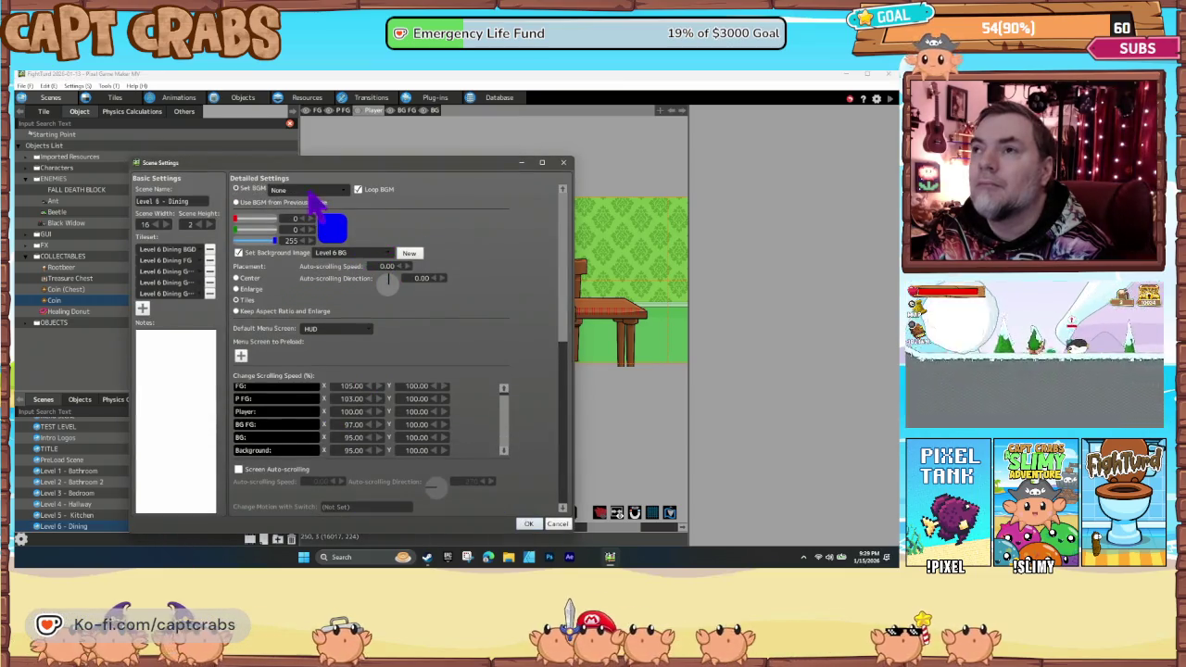
pyautogui.click(315, 191)
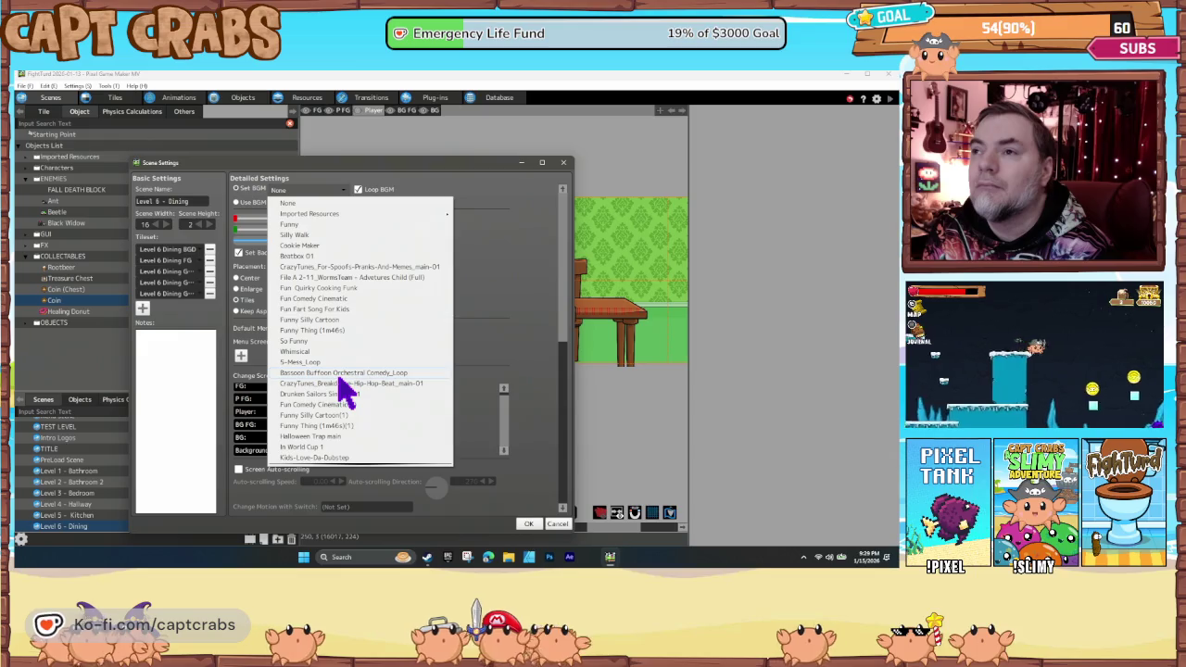
pyautogui.scroll(-2, 335, 393)
pyautogui.click(325, 421)
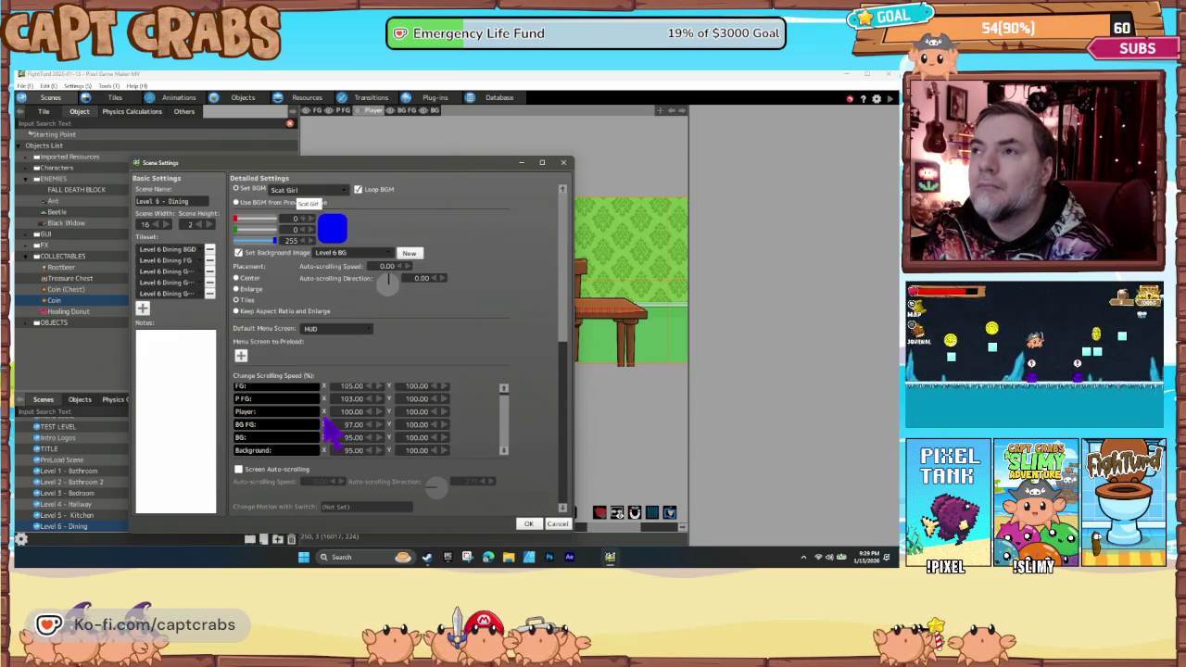
pyautogui.click(528, 525)
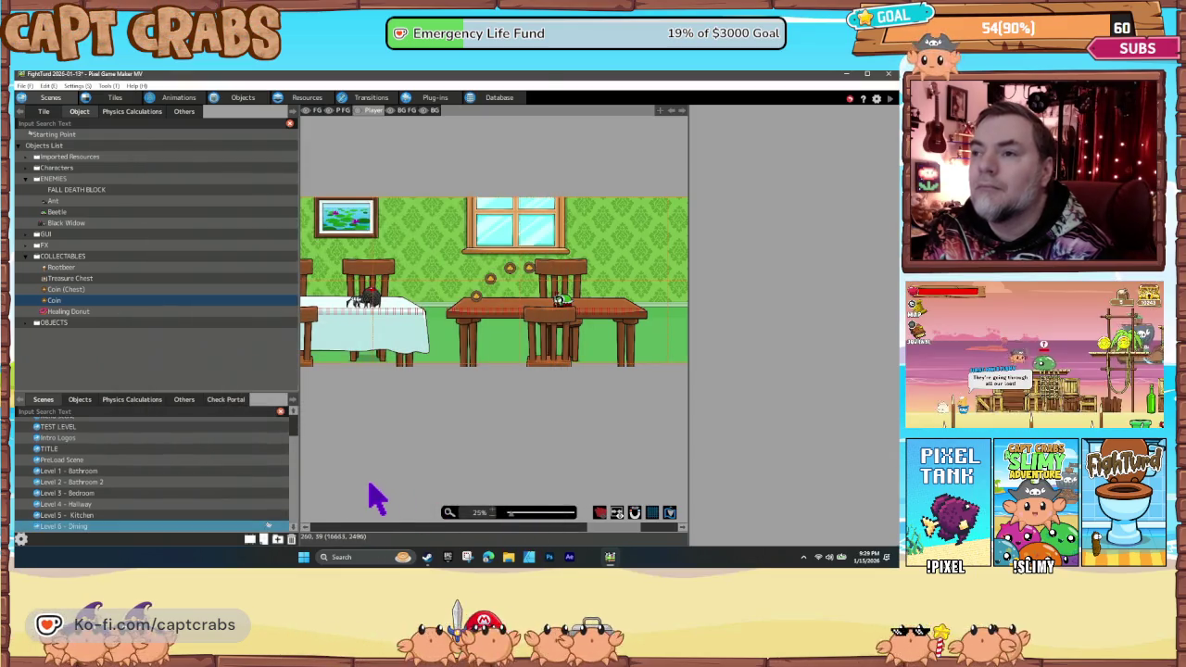
# Test-play with F5, jumping onto the table and moving right to collect coins.
pyautogui.press('F5')
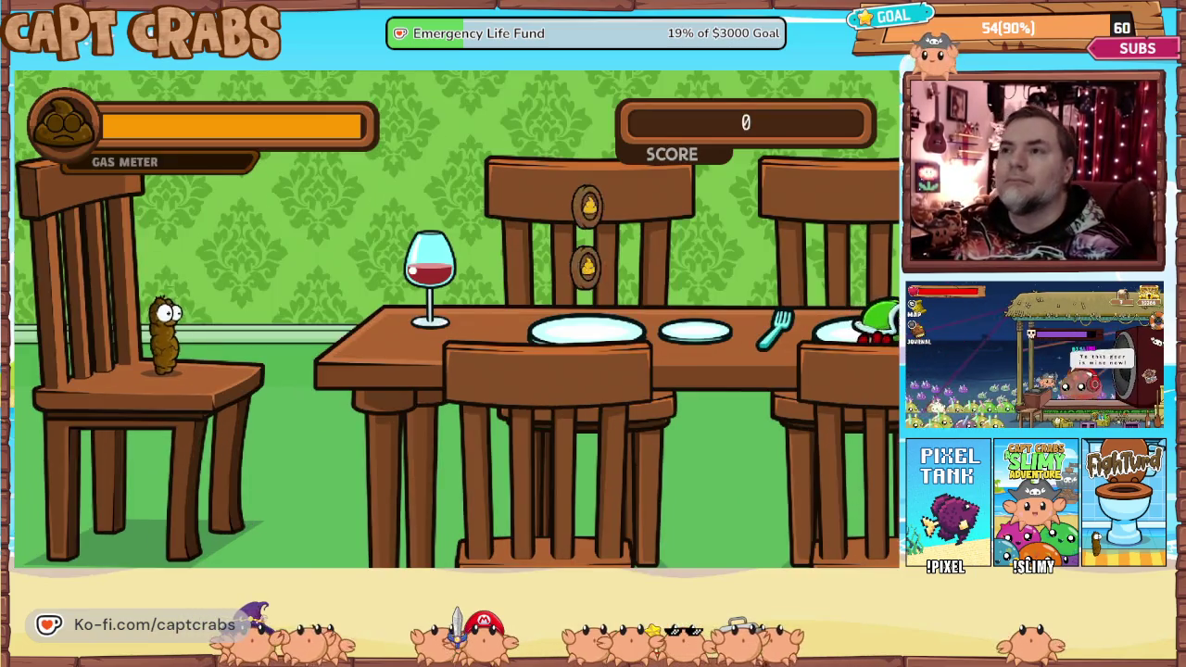
pyautogui.press('Right')
pyautogui.press('space')
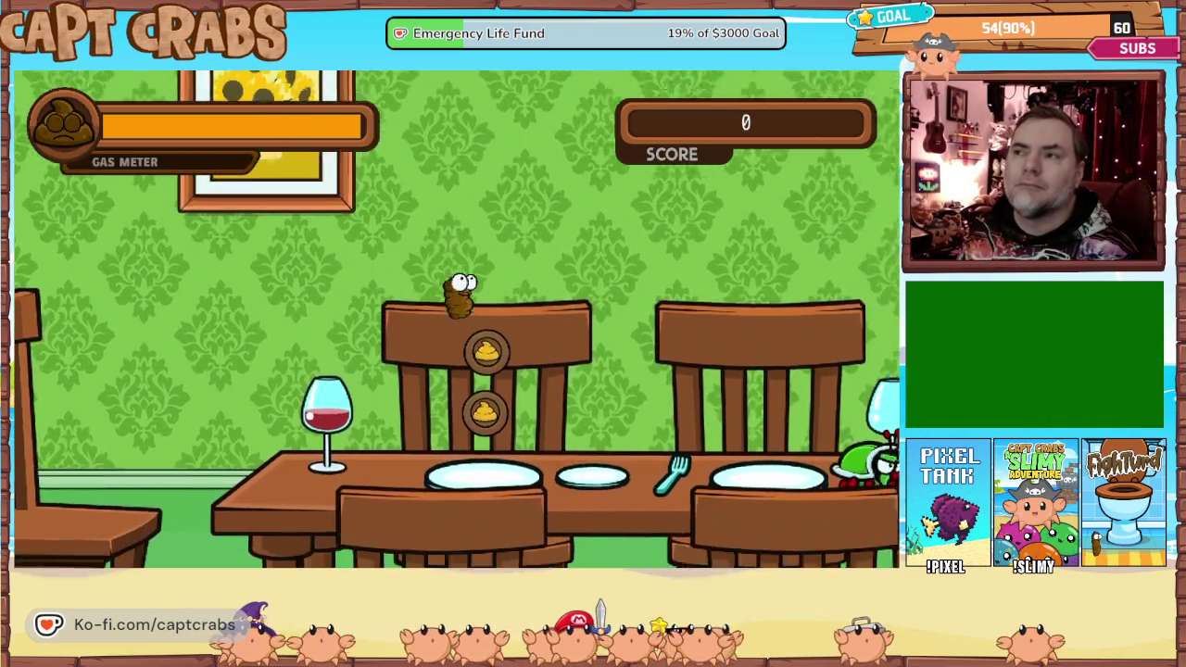
pyautogui.press('Right')
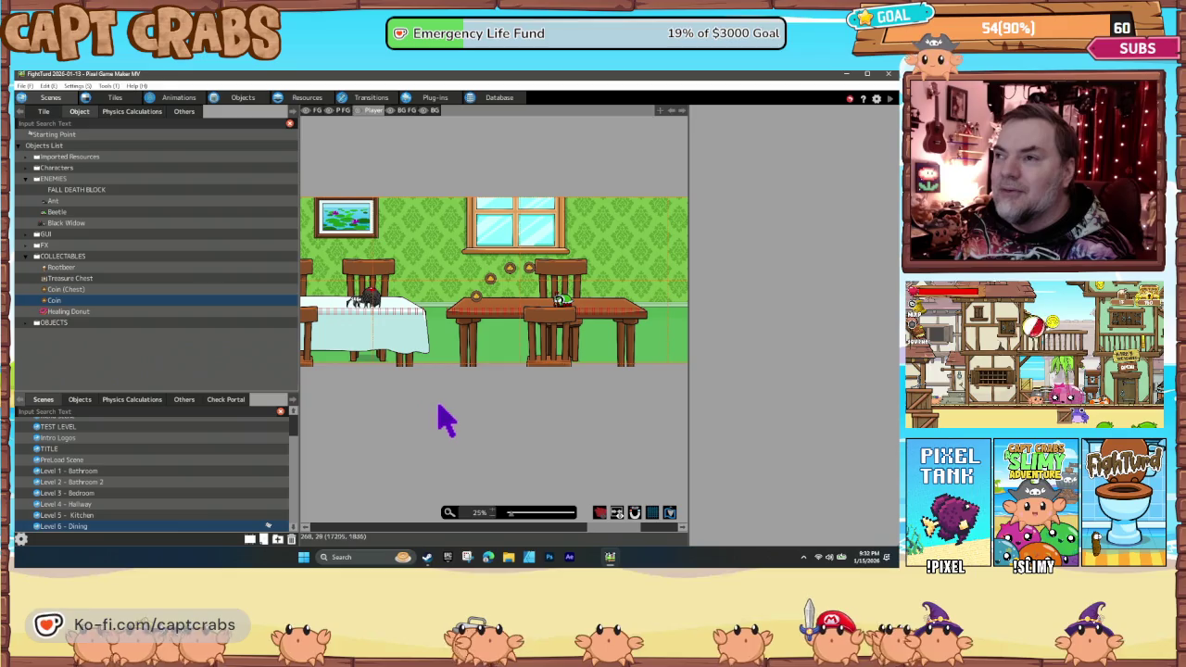
# Paste the copied item and launch a test play of the Dining scene.
pyautogui.hotkey('ctrl', 'v')
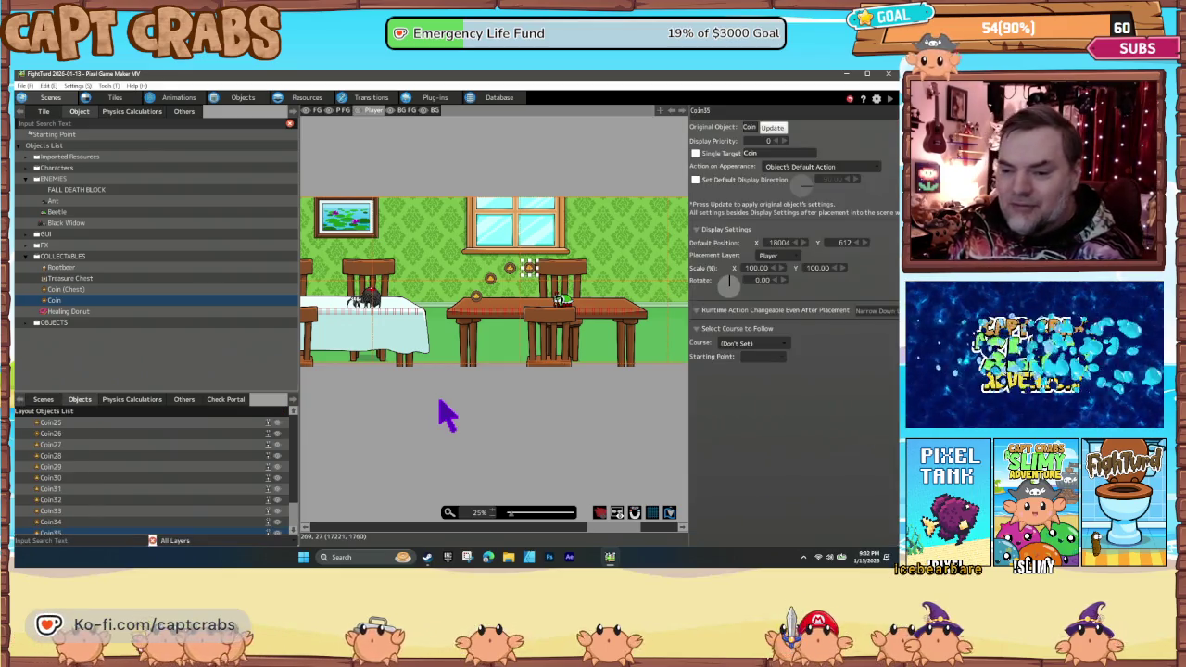
pyautogui.press('F5')
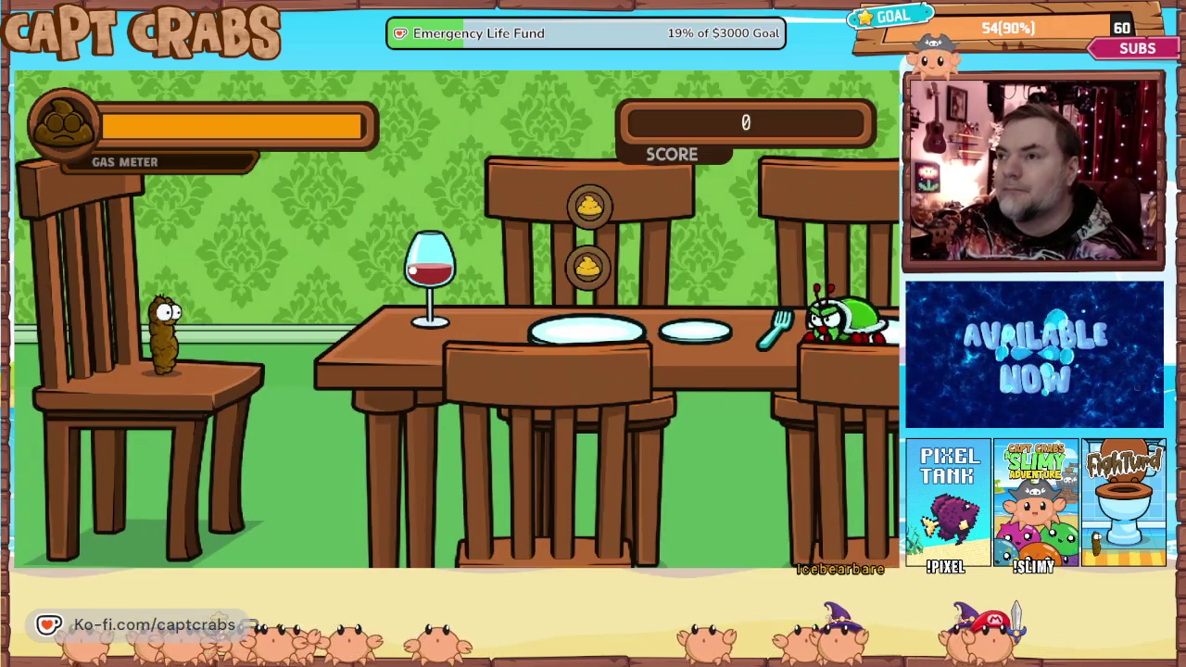
# Jump onto the table for coins, gas the green beetle twice, and jump to the next table.
pyautogui.press('Right')
pyautogui.press('space')
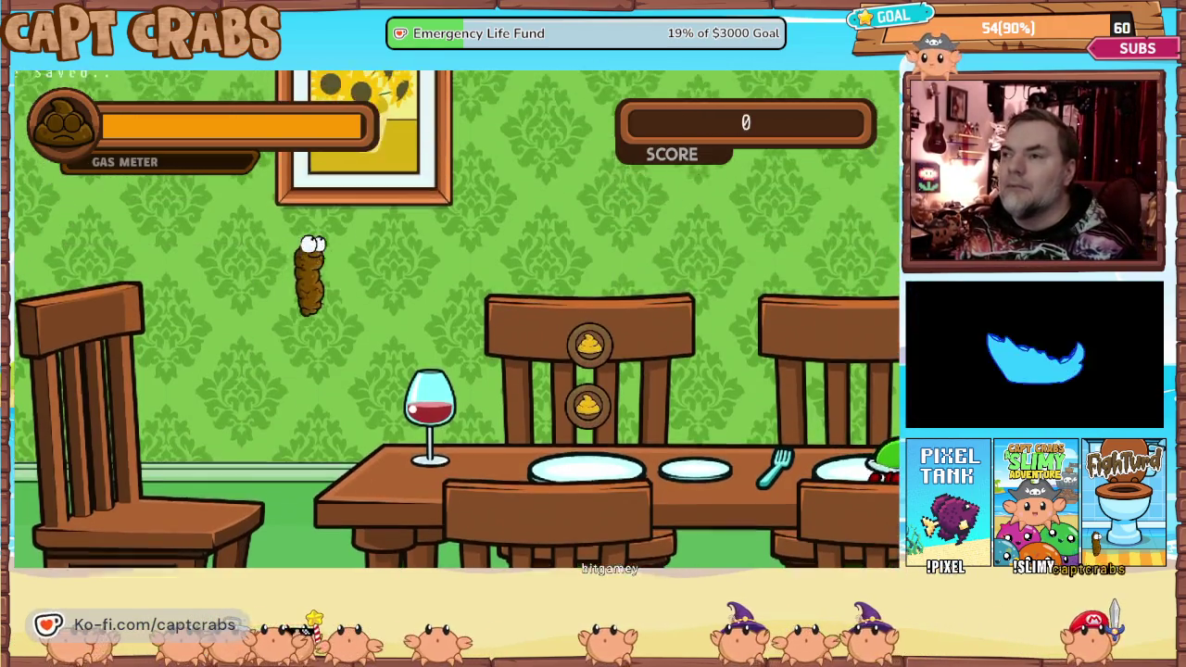
pyautogui.press('Right')
pyautogui.press('space')
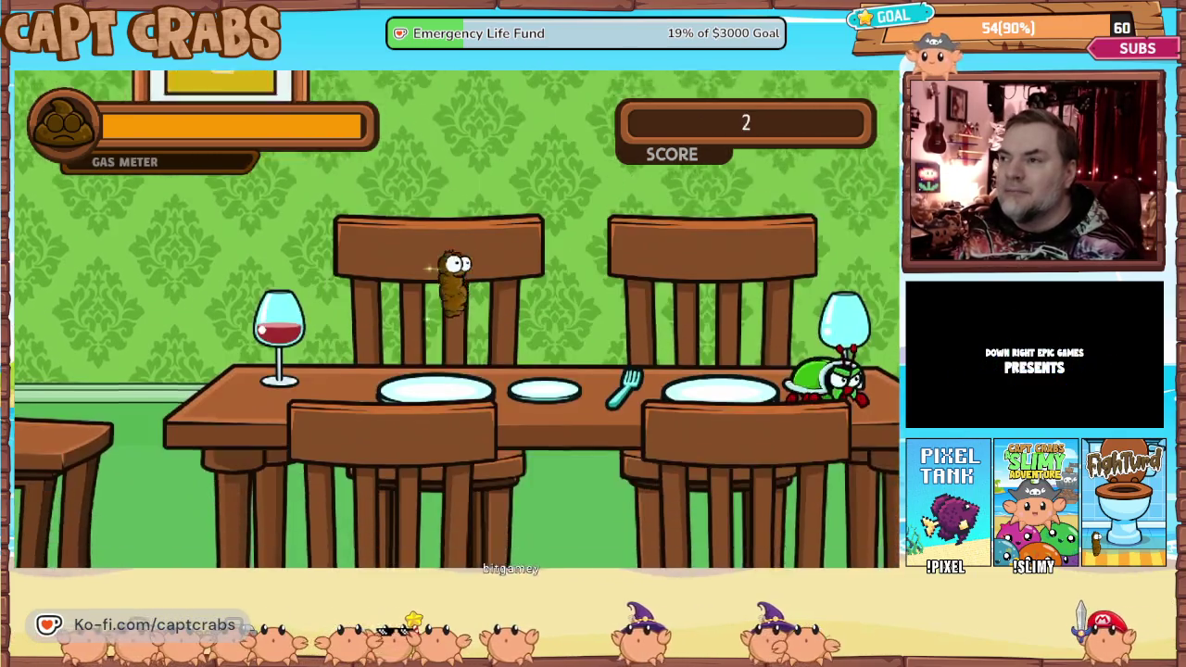
pyautogui.press('x')
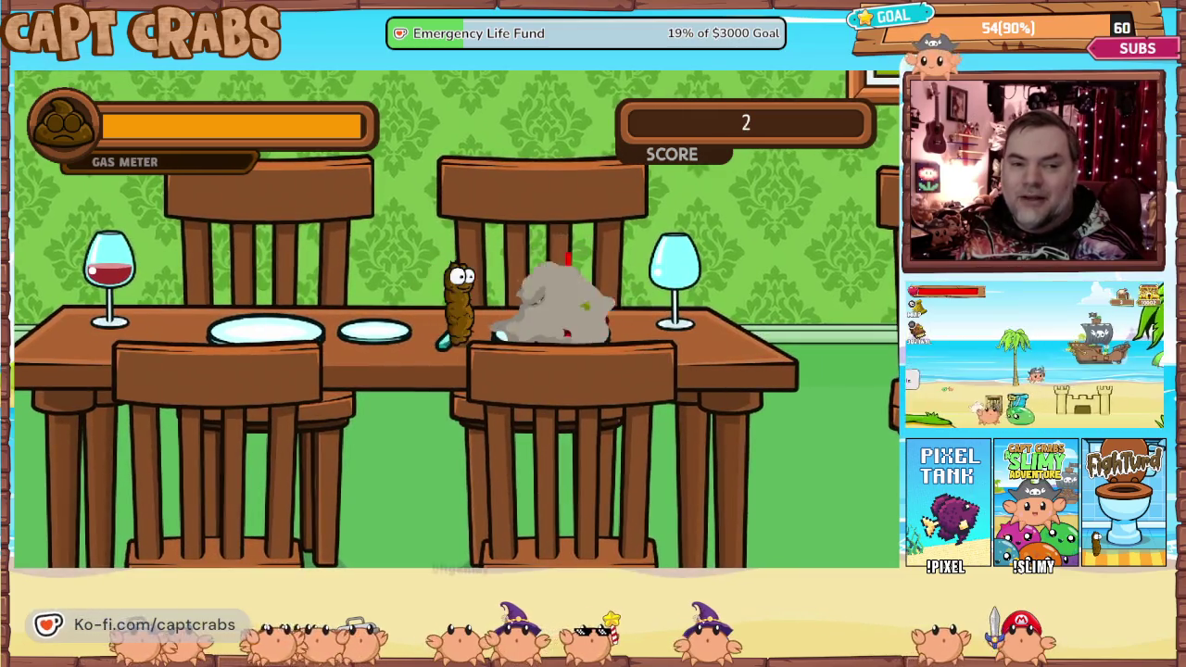
pyautogui.press('x')
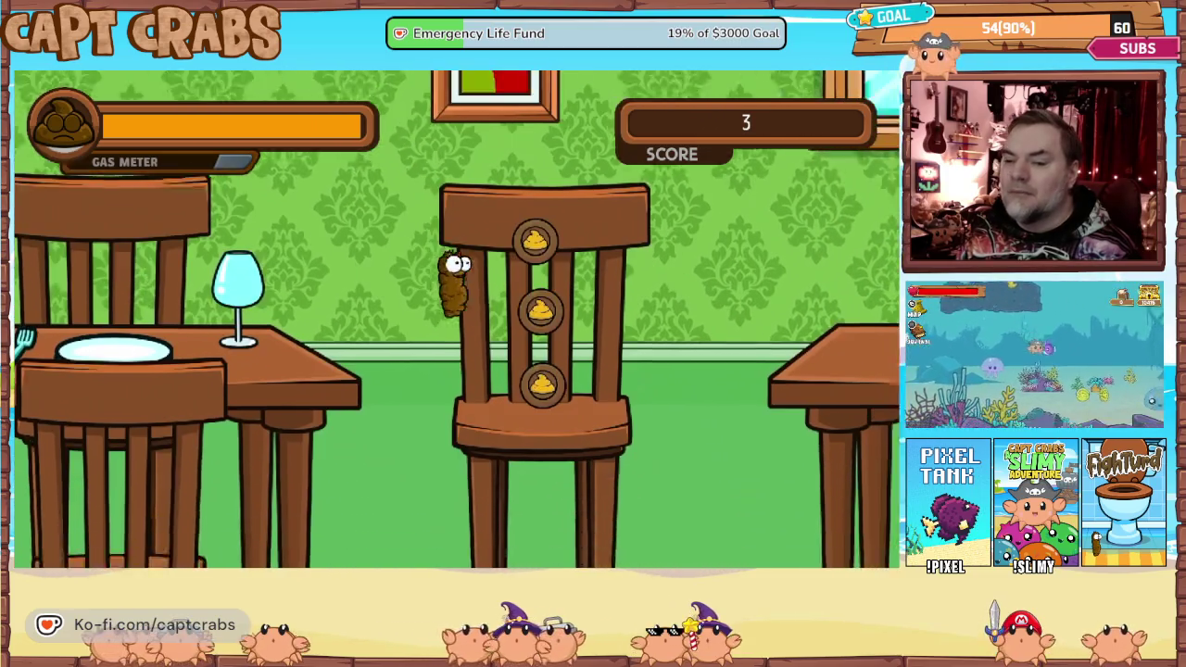
pyautogui.press('Right')
pyautogui.press('space')
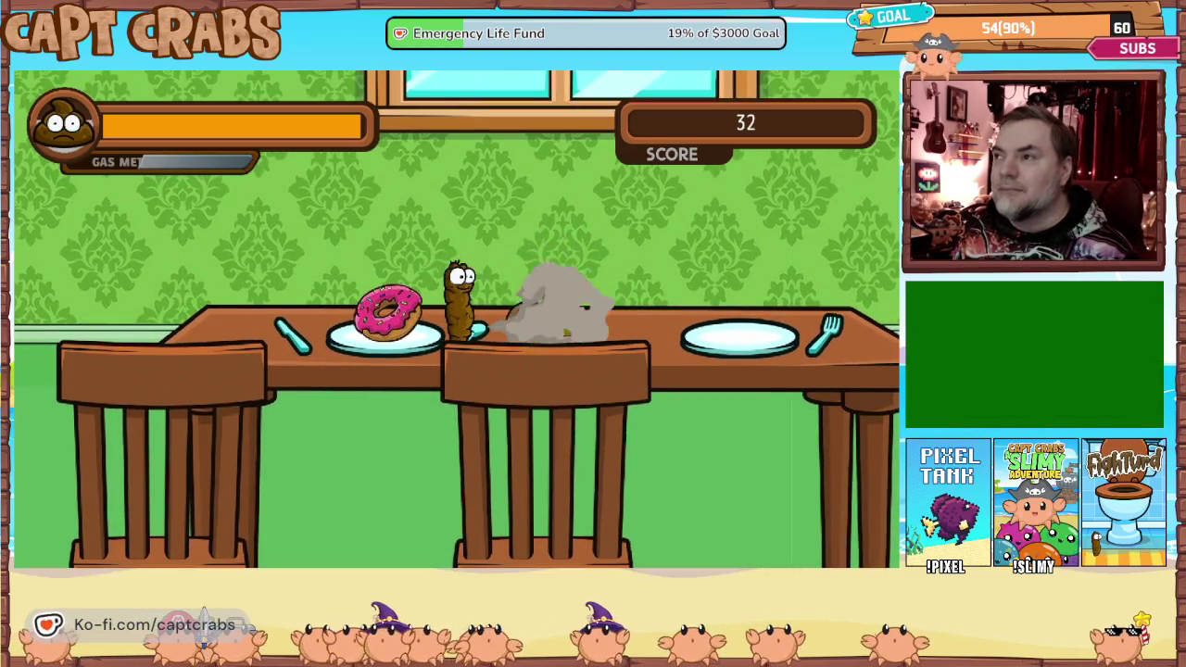
# Collect more coins, stomp the spider, cross the tables and grab the final coin.
pyautogui.press('space')
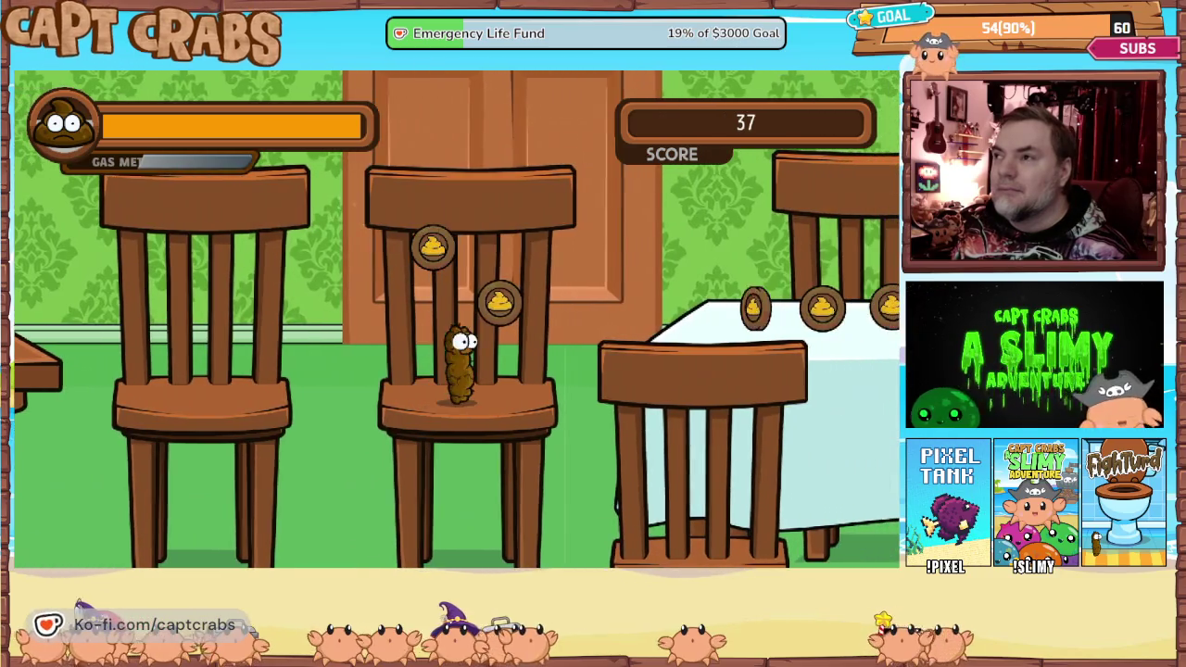
pyautogui.press('space')
pyautogui.press('space')
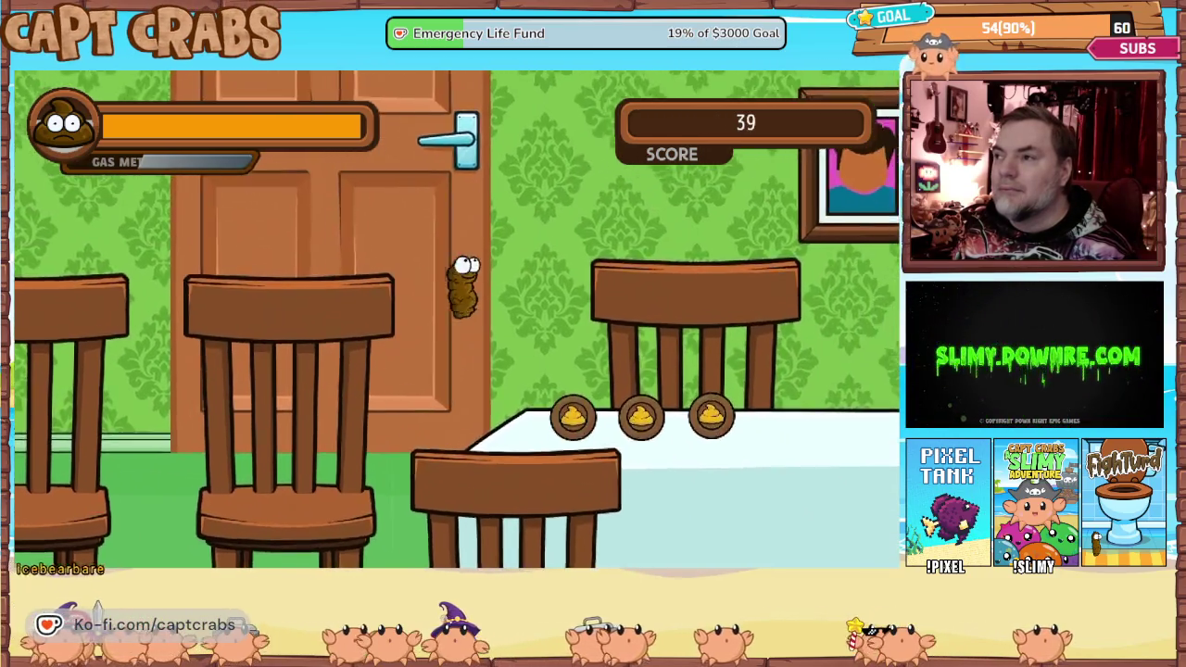
pyautogui.press('space')
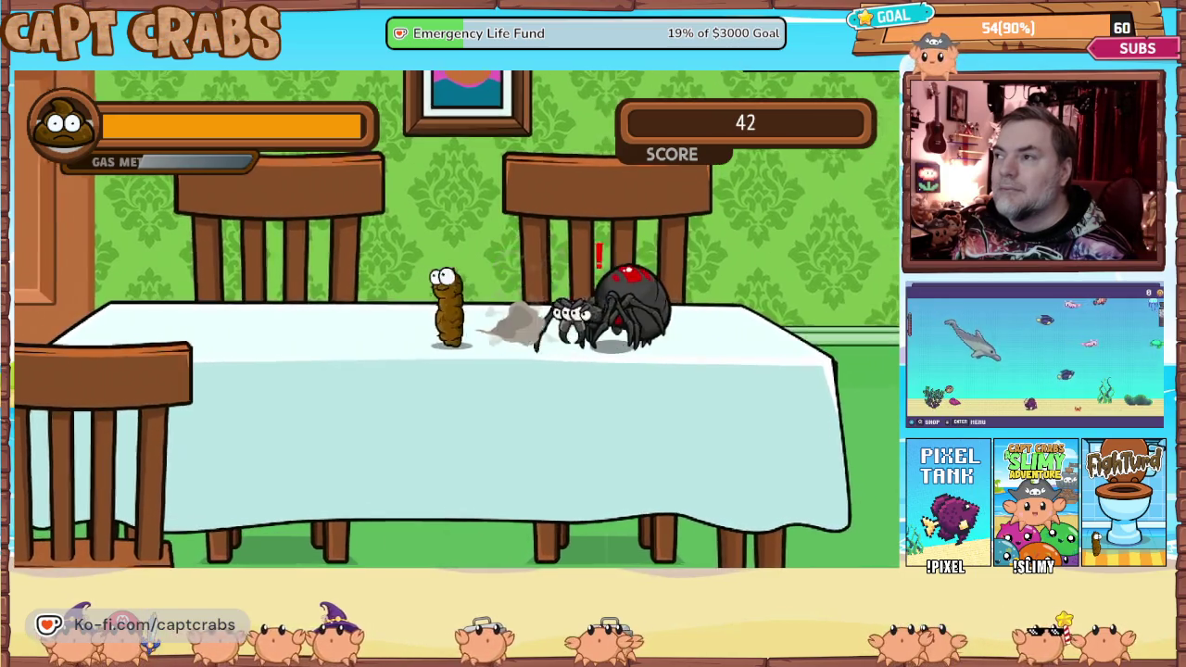
pyautogui.press('space')
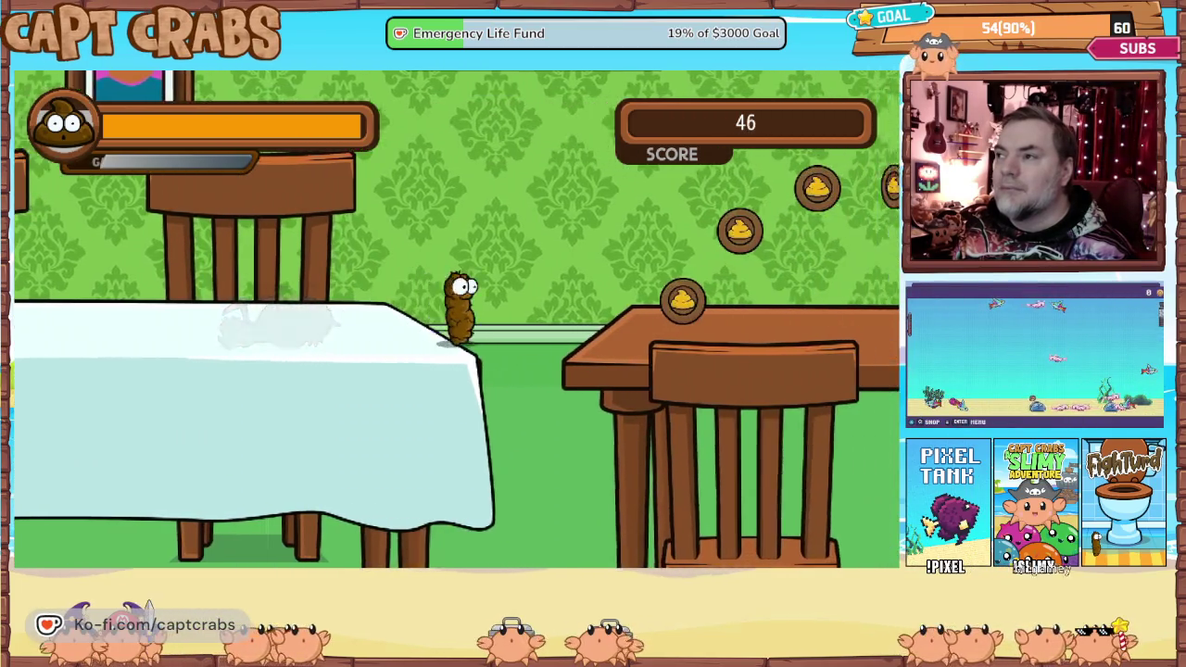
pyautogui.press('space')
pyautogui.press('space')
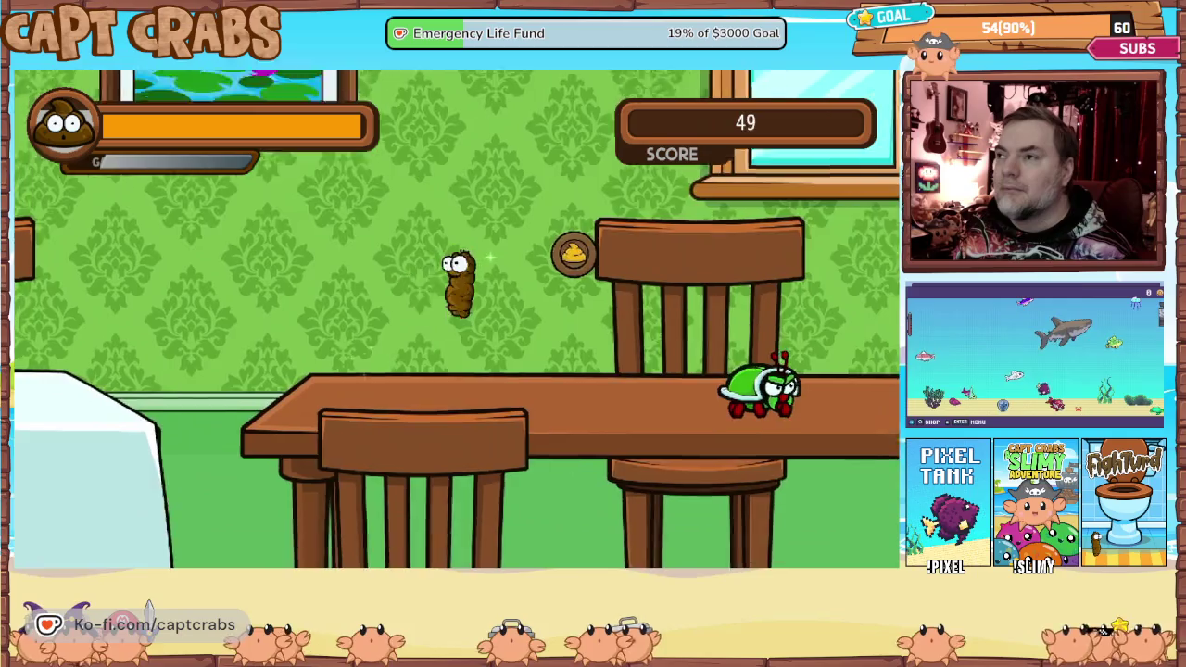
pyautogui.press('space')
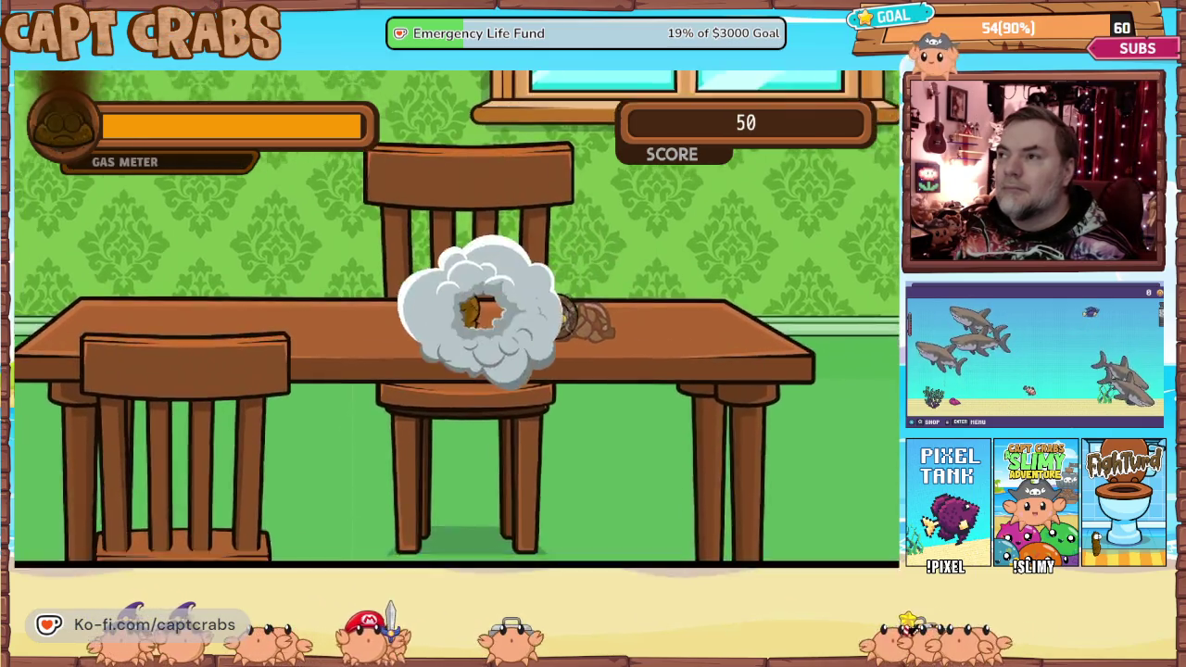
pyautogui.press('Right')
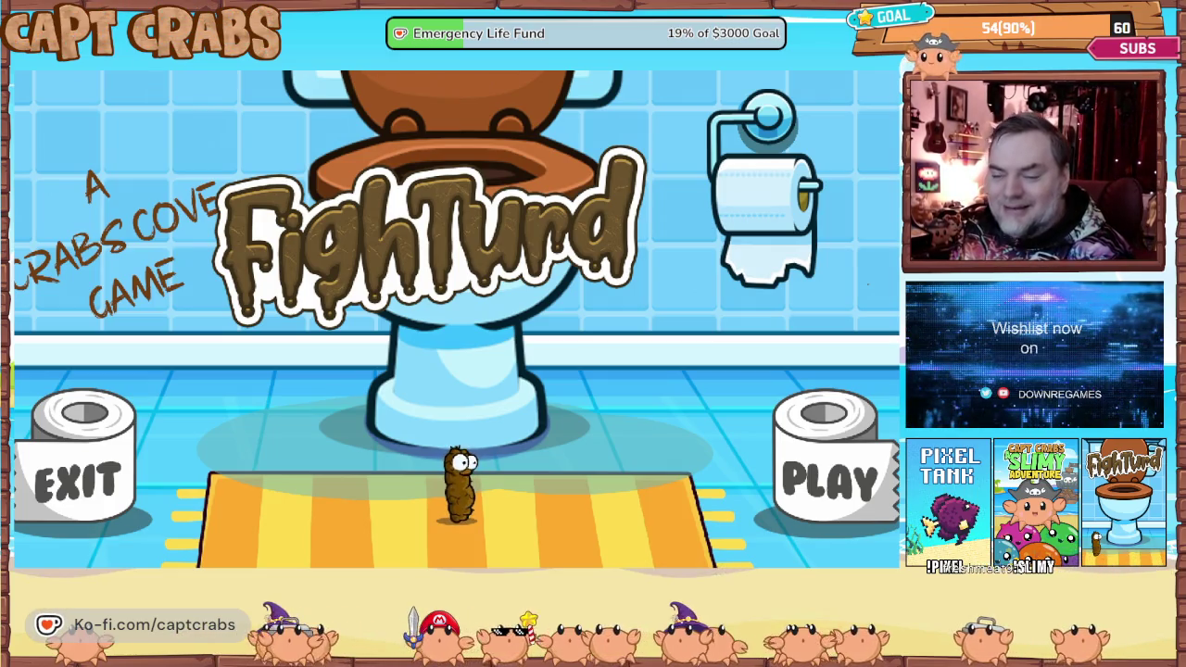
# Walk the character to PLAY on the title screen to start a new game.
pyautogui.press('Left')
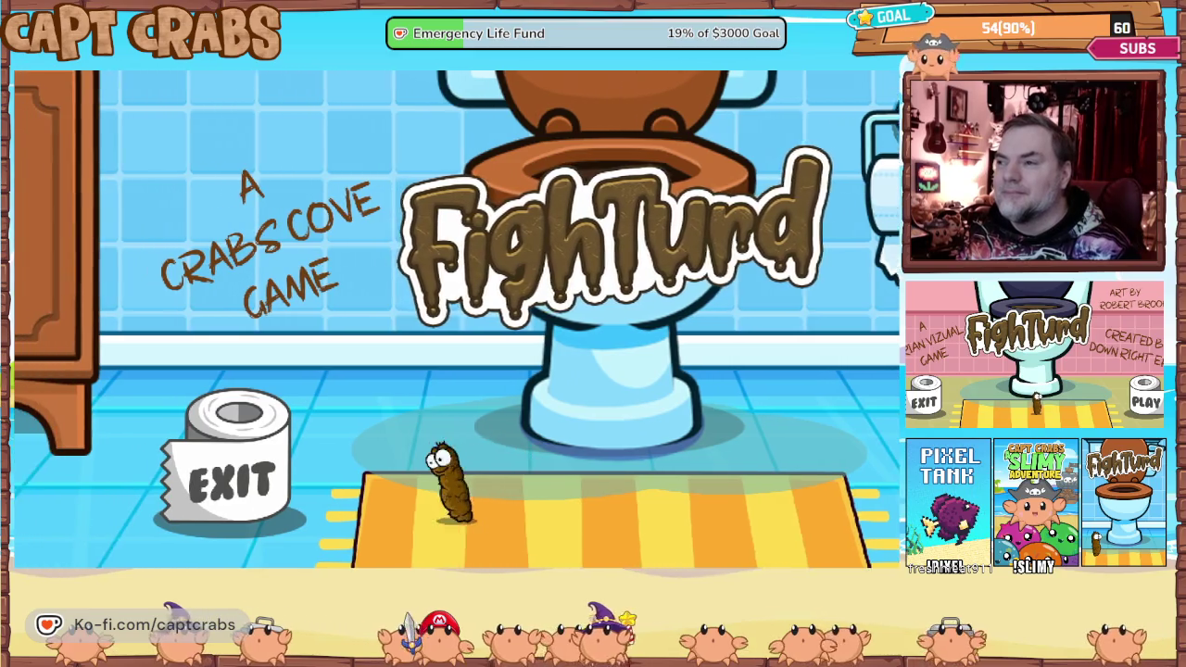
pyautogui.press('Right')
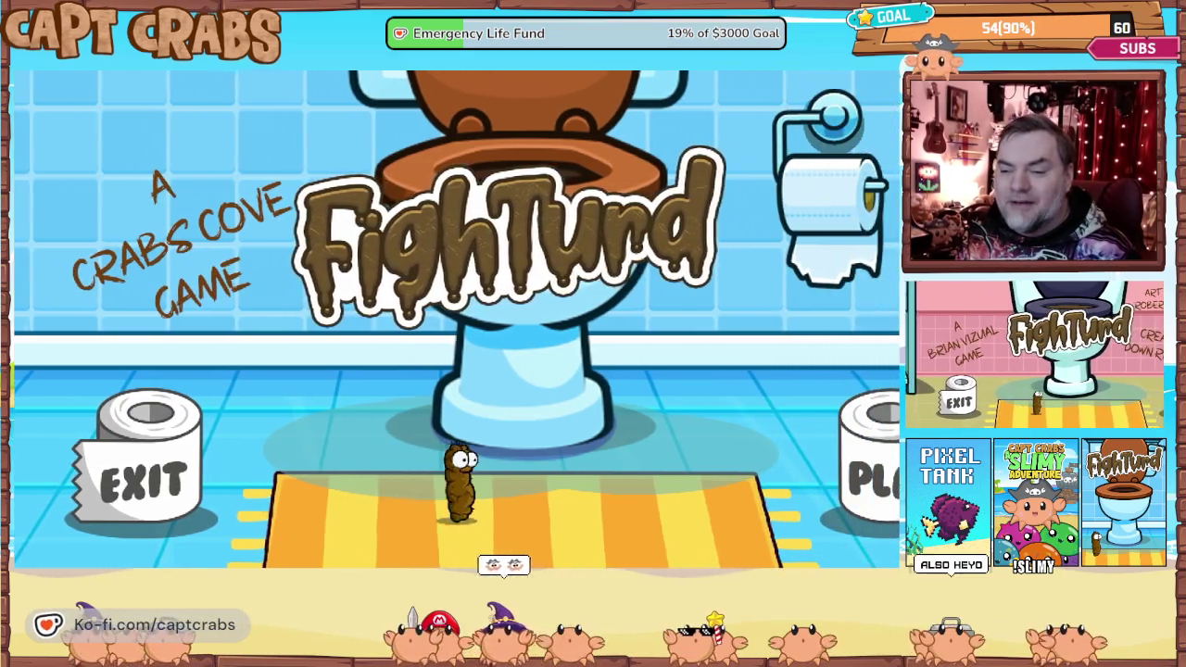
pyautogui.press('Right')
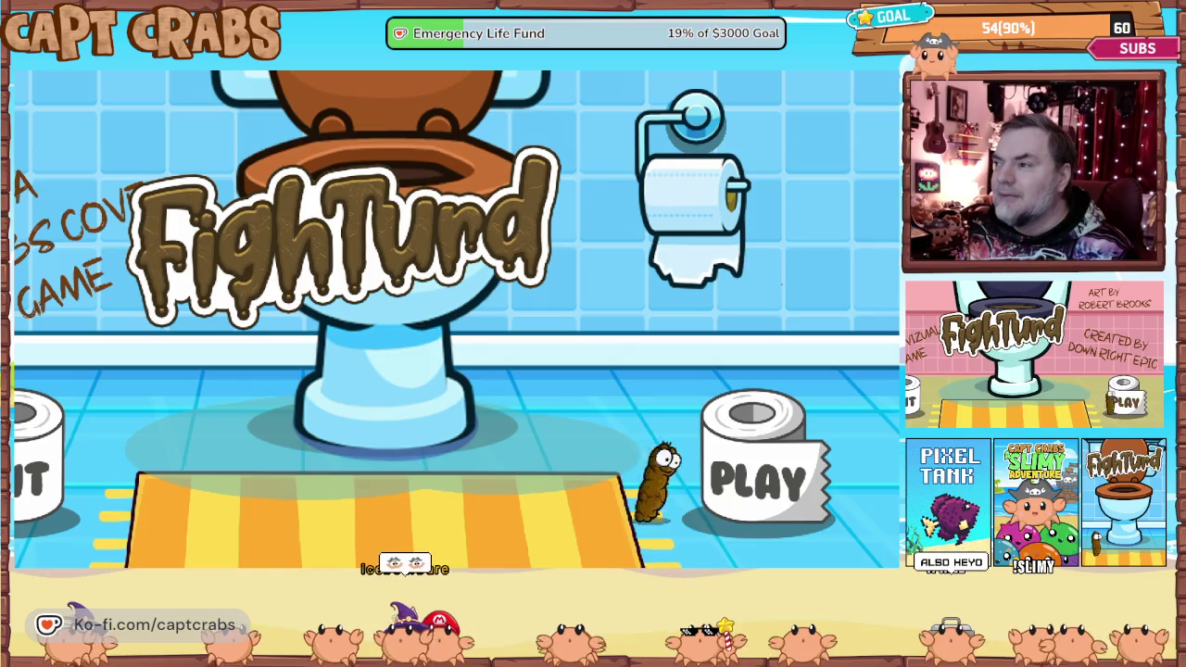
pyautogui.press('Right')
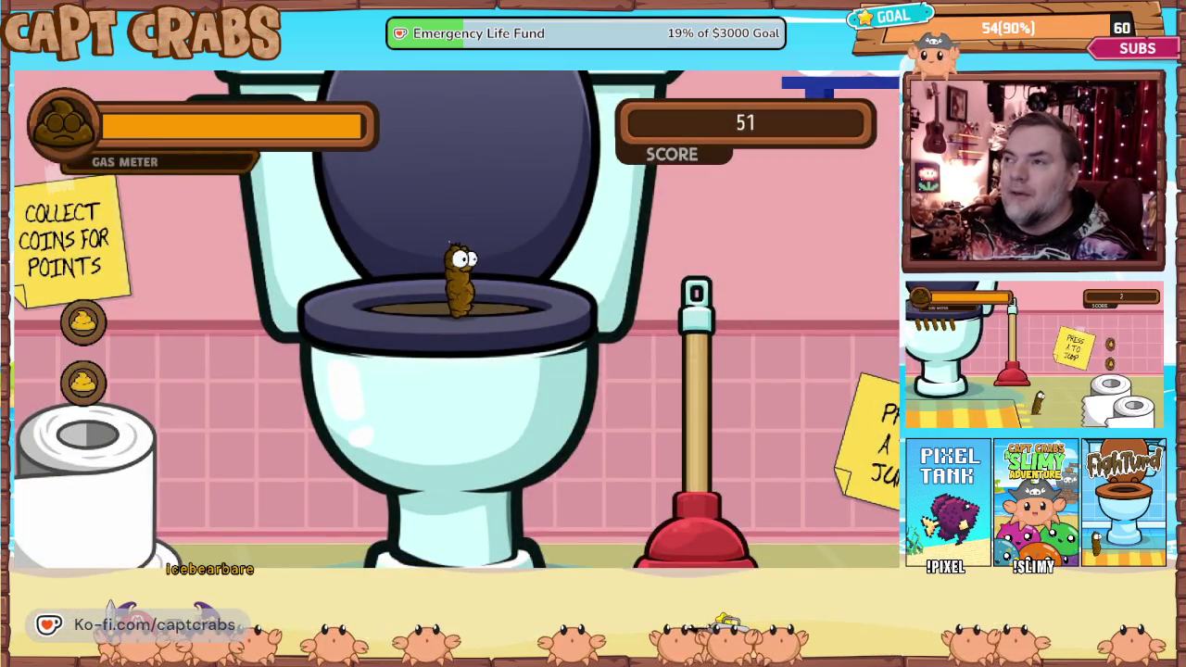
# Pause and resume the game twice, then choose Exit Game from the pause menu.
pyautogui.press('Escape')
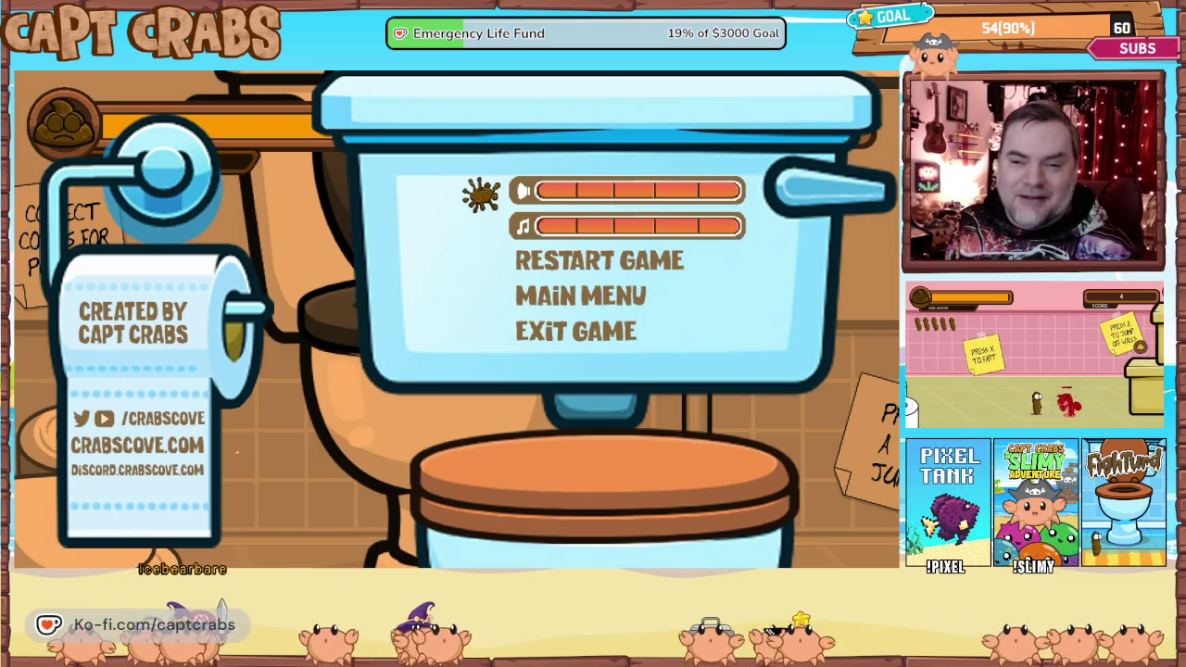
pyautogui.press('Escape')
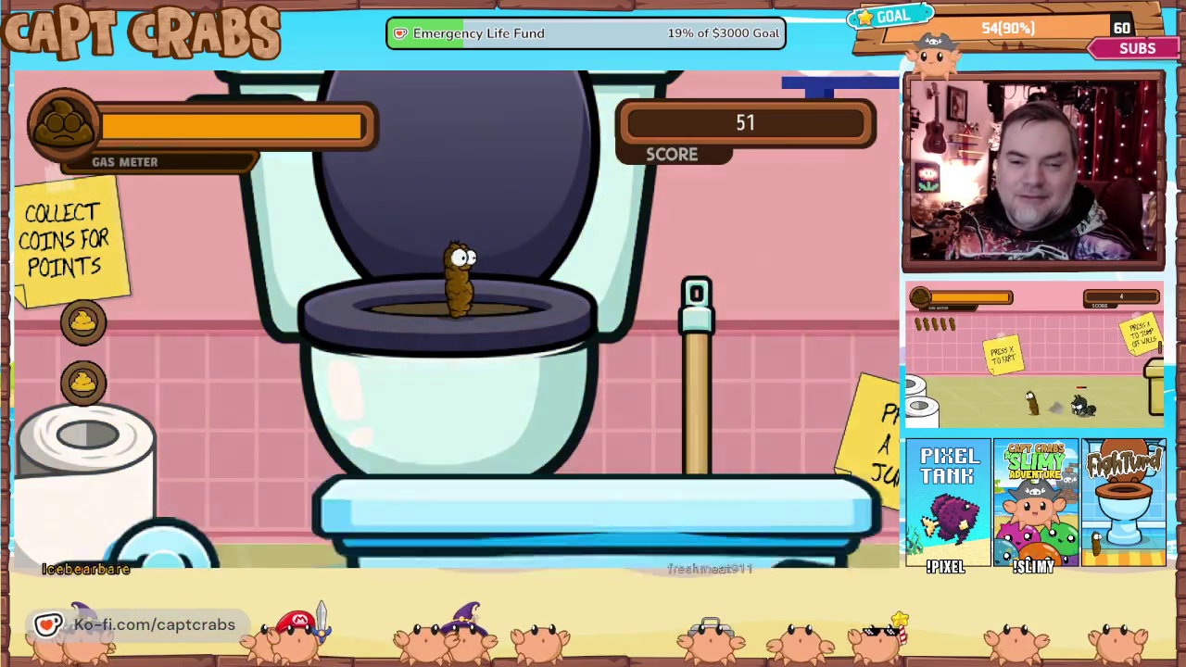
pyautogui.press('Escape')
pyautogui.press('Escape')
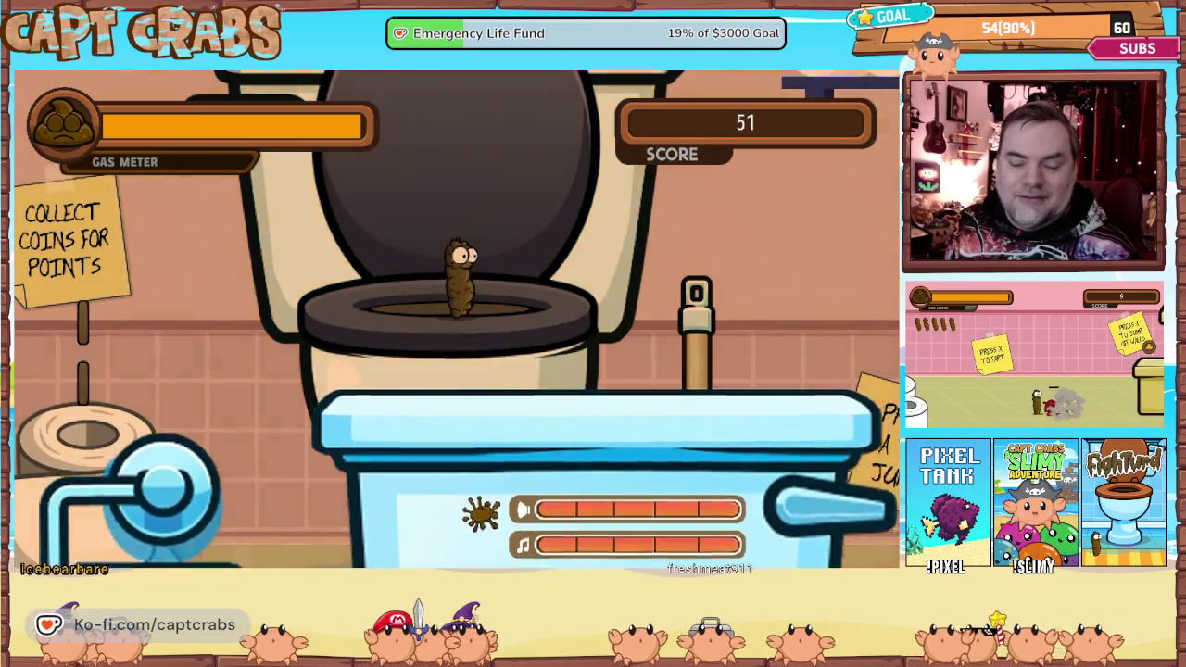
pyautogui.press('Escape')
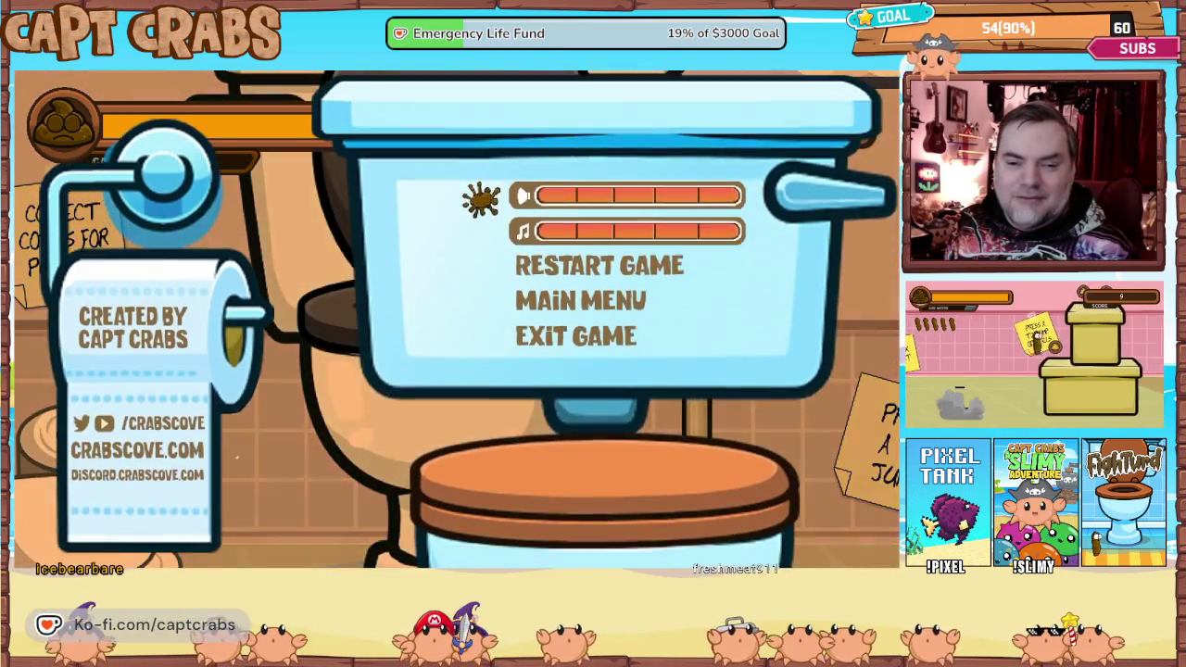
pyautogui.press('Down')
pyautogui.press('Down')
pyautogui.press('Down')
pyautogui.press('Down')
pyautogui.press('Up')
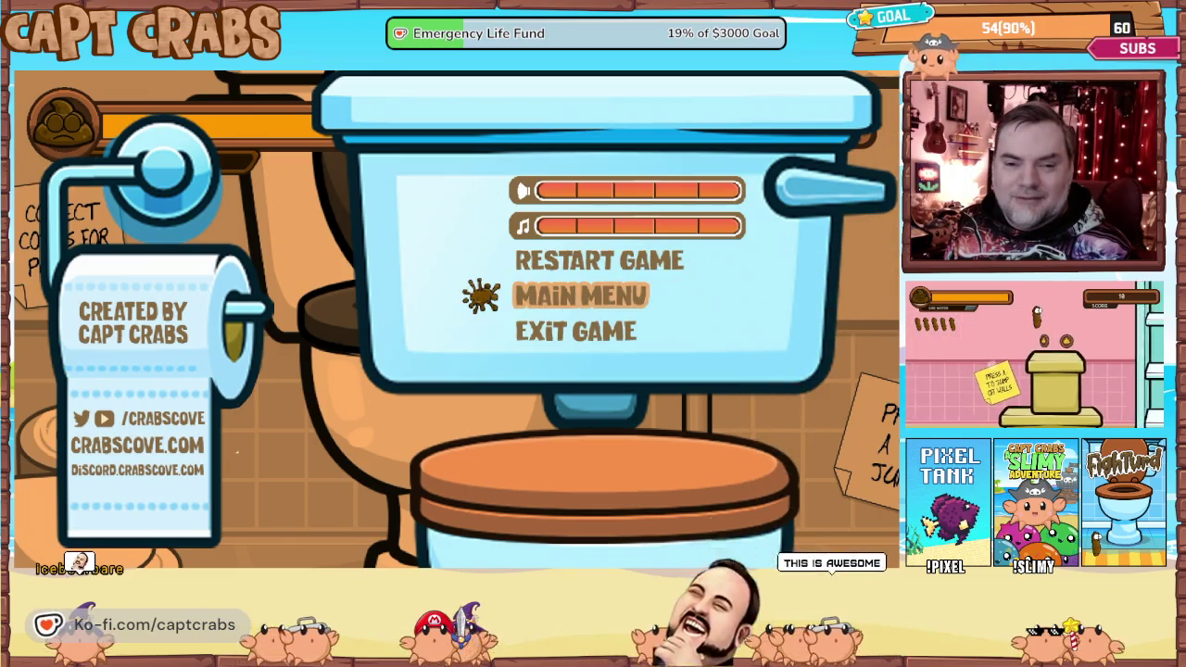
pyautogui.press('Up')
pyautogui.press('Down')
pyautogui.press('Down')
pyautogui.press('Return')
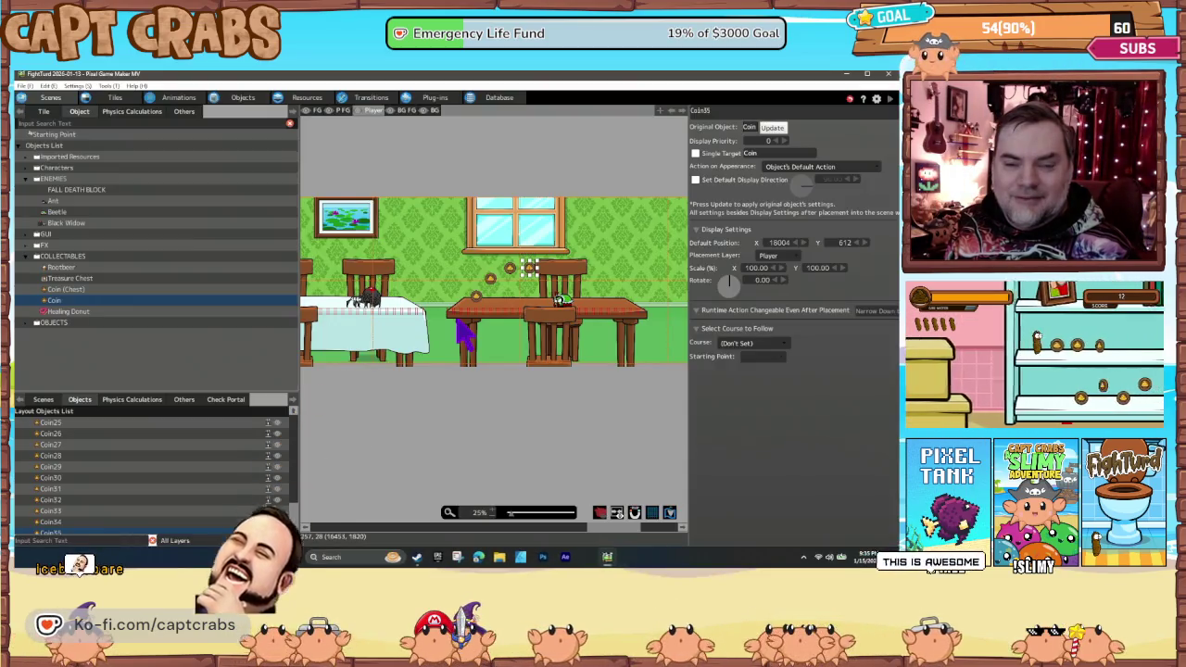
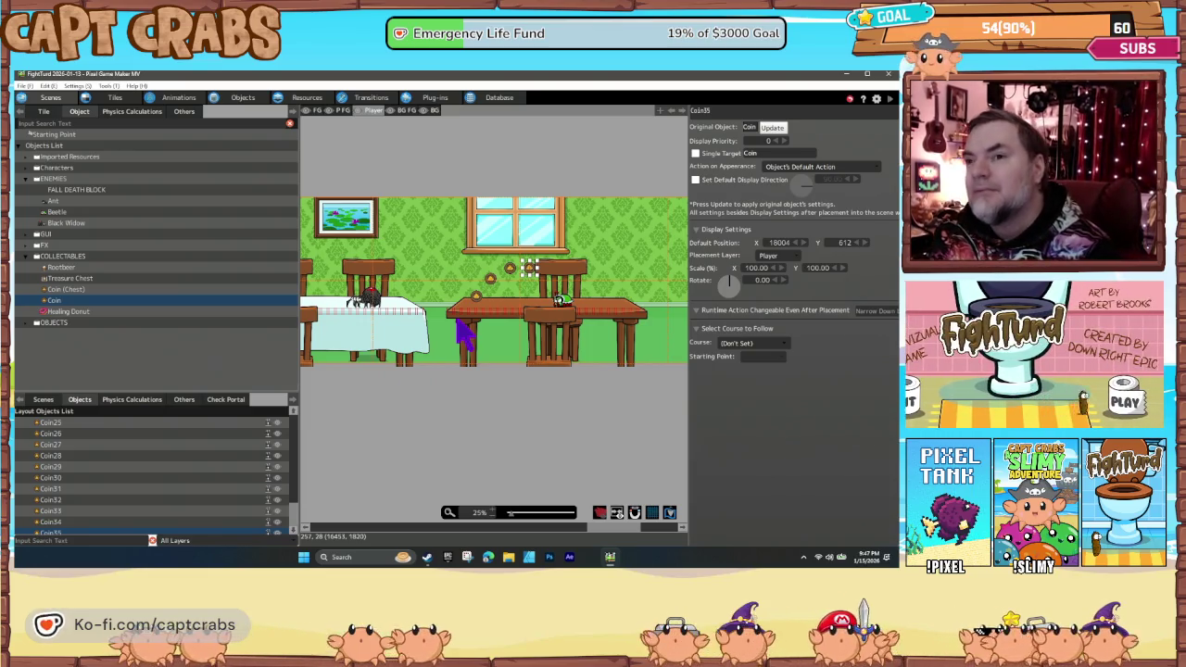
# Switch to the Objects editor and expand the Characters folder to reveal Turdy.
pyautogui.click(247, 100)
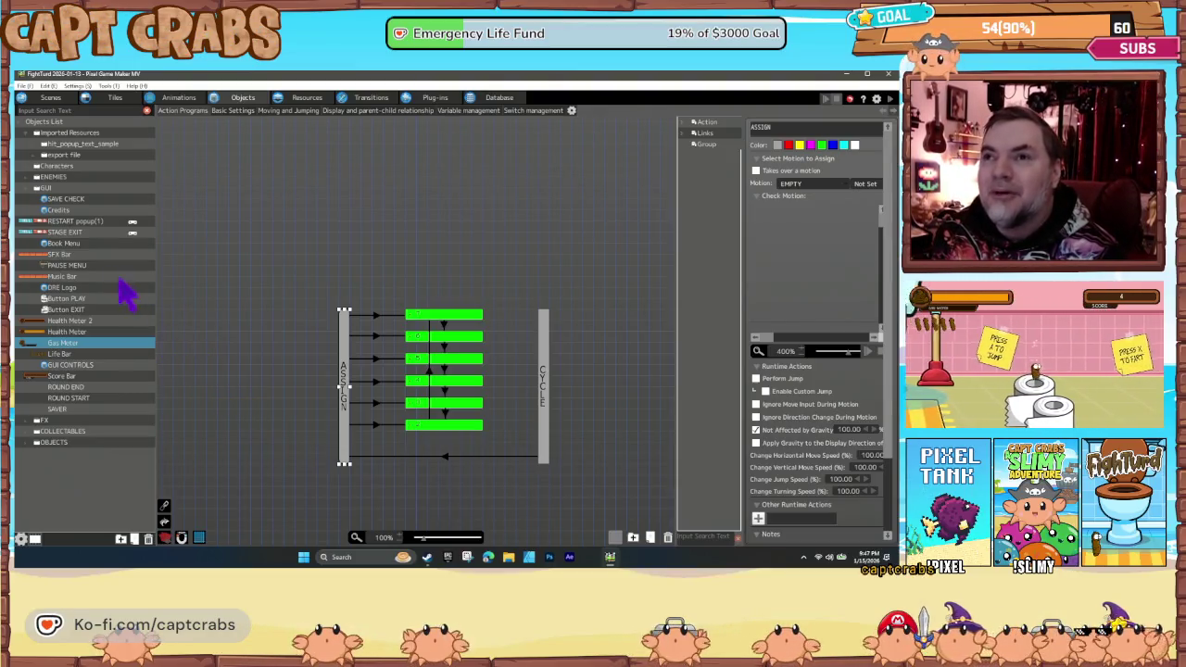
pyautogui.click(31, 168)
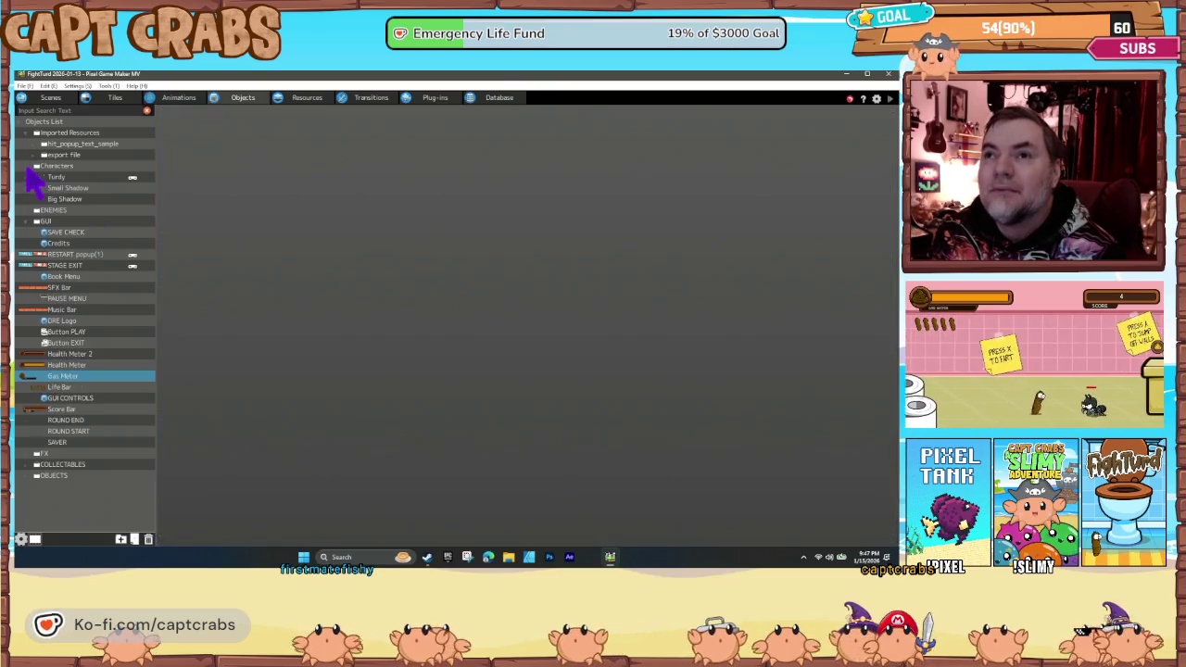
# Open Turdy's action program graph of Idle, Walk, Jump, Land, Duck and Die states, then return to the level editor.
pyautogui.click(65, 179)
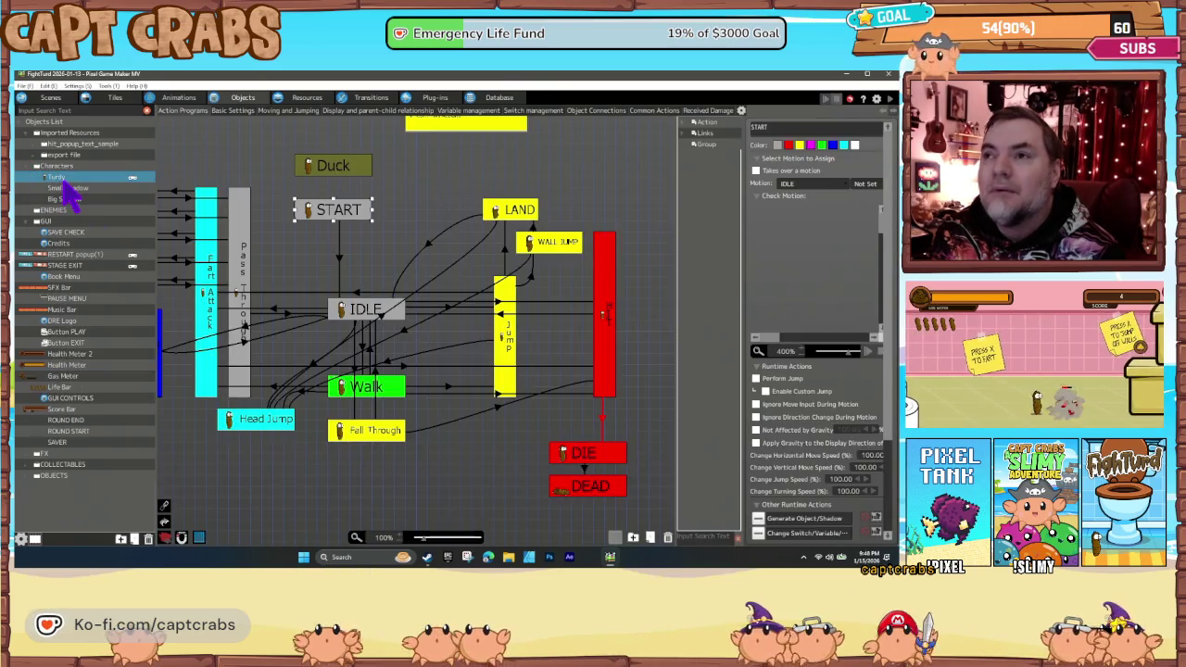
pyautogui.moveTo(292, 334)
pyautogui.mouseDown()
pyautogui.moveTo(392, 355)
pyautogui.moveTo(371, 326)
pyautogui.moveTo(337, 326)
pyautogui.moveTo(343, 337)
pyautogui.mouseUp()
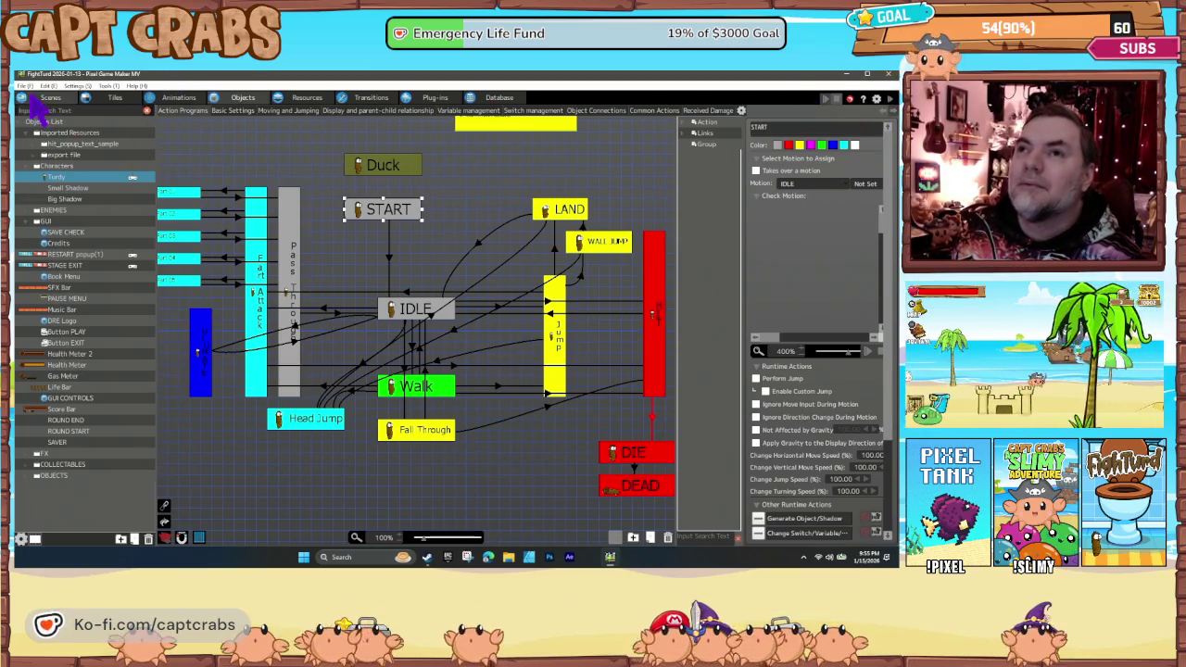
pyautogui.click(45, 97)
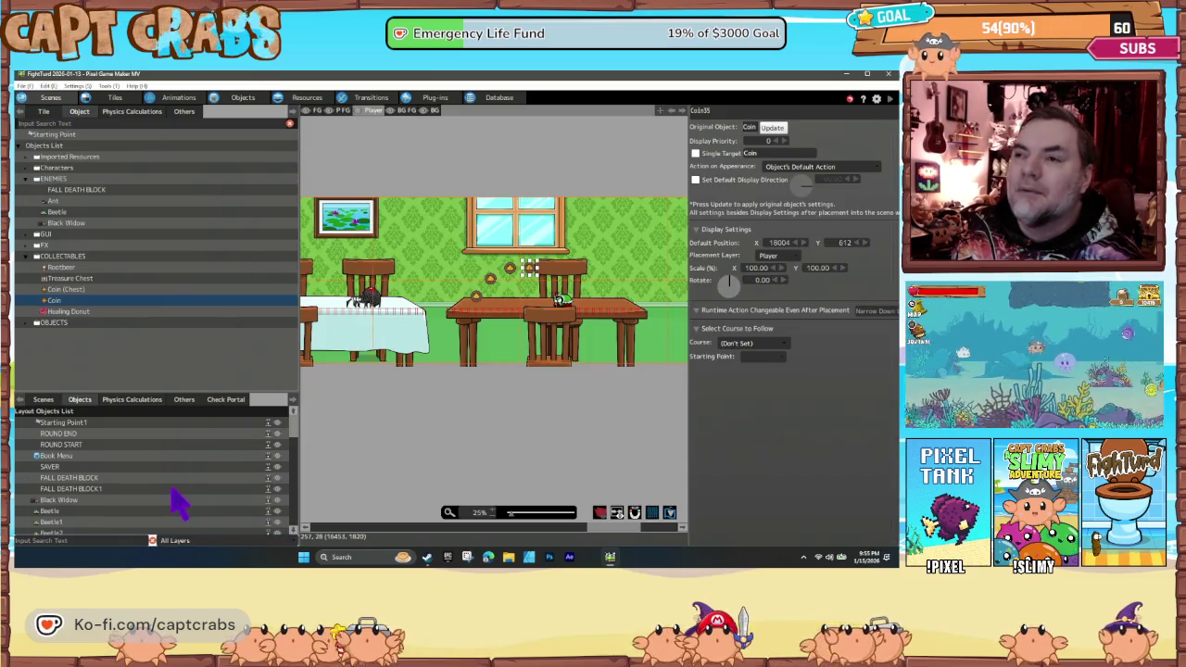
# Browse the Bedroom, Hallway, Kitchen and Dining scenes, ending on Level 5 - Kitchen.
pyautogui.scroll(-5, 176, 505)
pyautogui.scroll(-2, 171, 509)
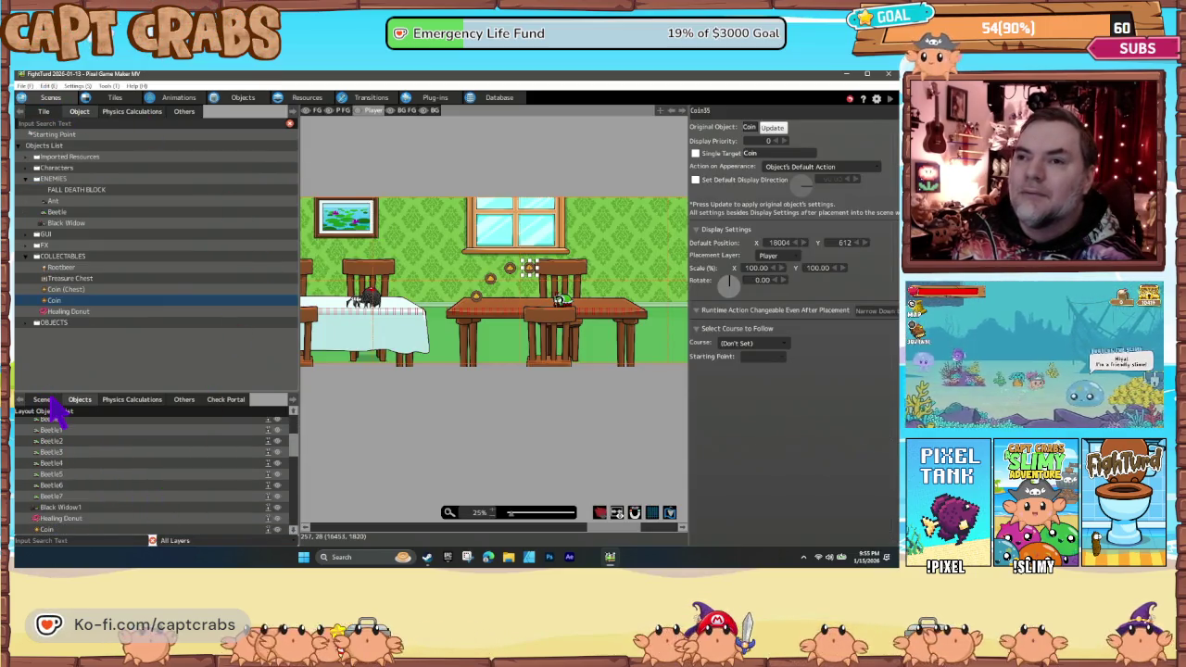
pyautogui.click(47, 401)
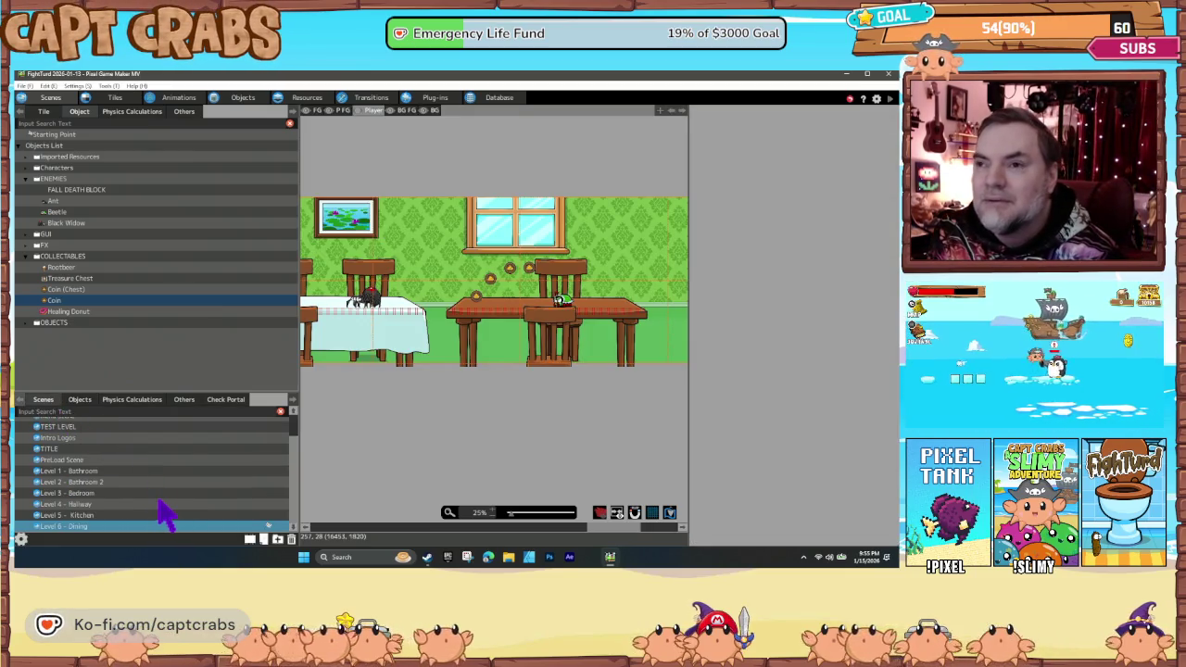
pyautogui.click(121, 492)
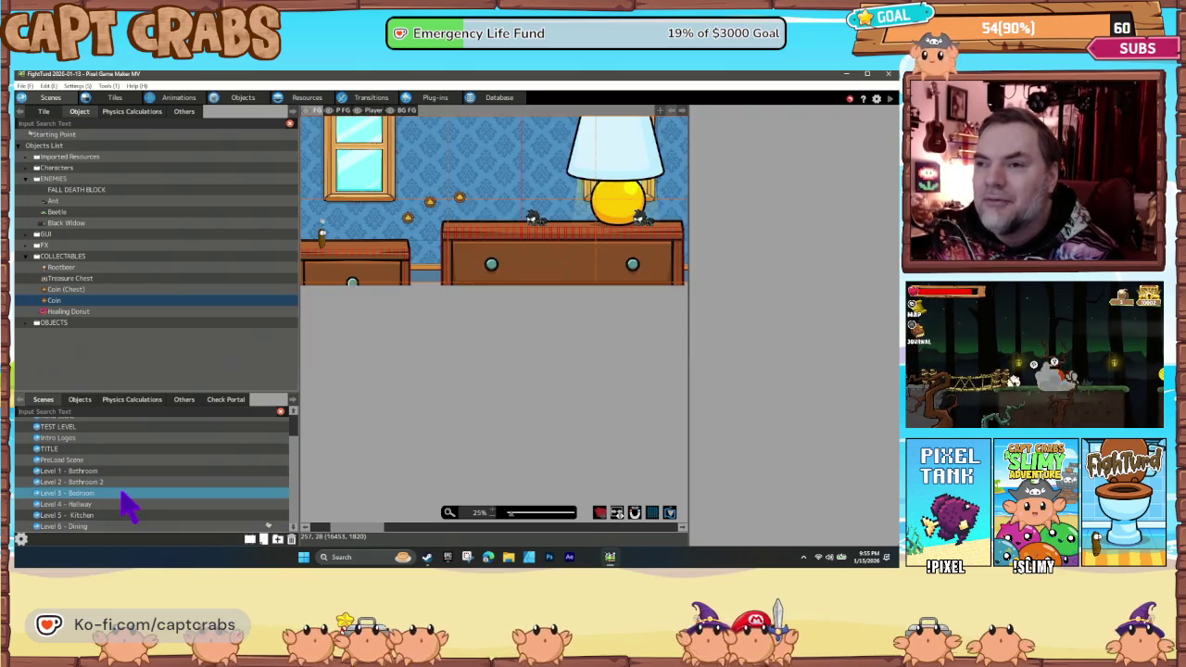
pyautogui.click(119, 504)
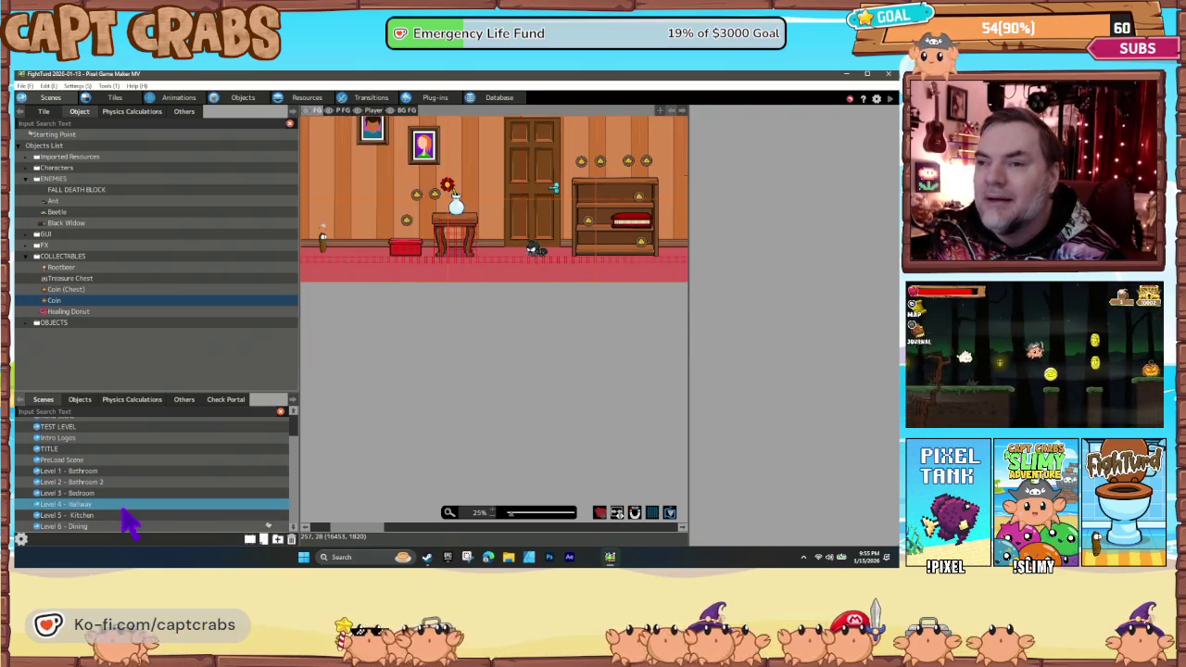
pyautogui.click(129, 515)
pyautogui.click(123, 526)
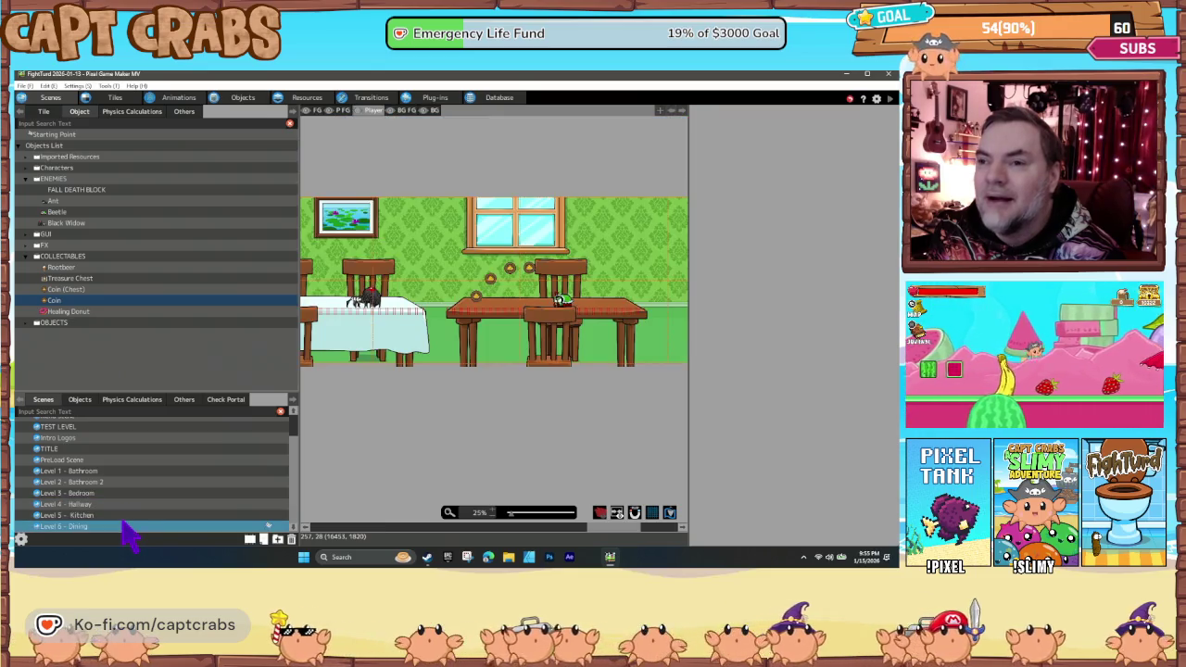
pyautogui.click(126, 515)
# Set Level 5 - Kitchen as the start scene and launch a playtest with F5.
pyautogui.rightClick(128, 517)
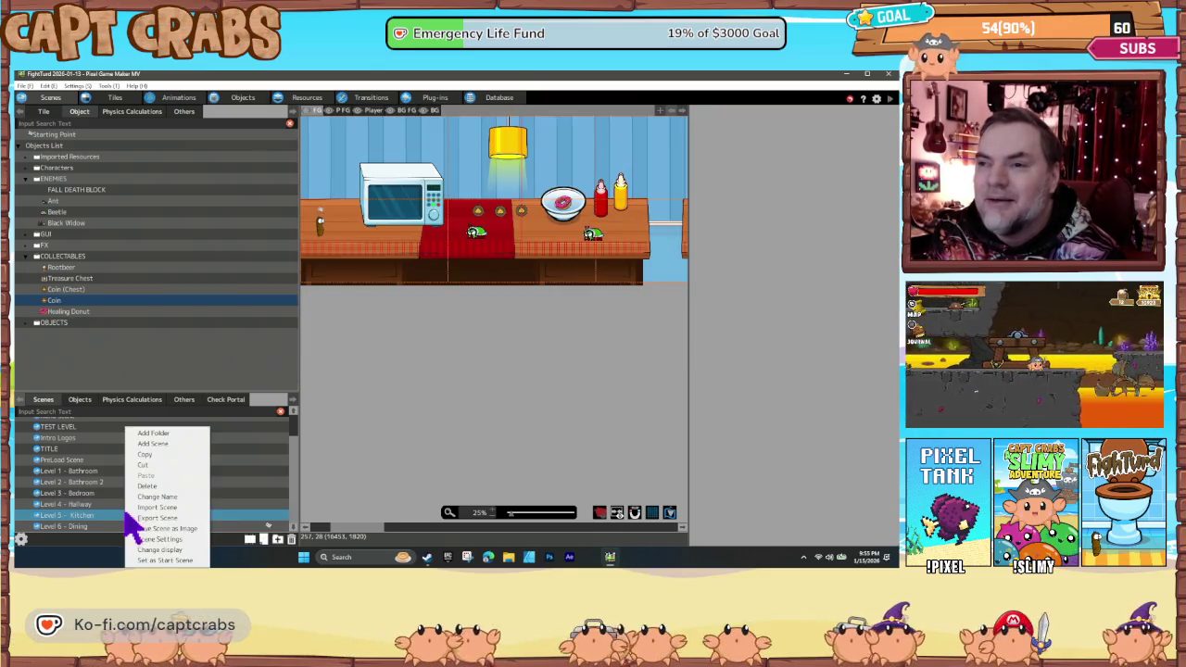
pyautogui.click(162, 561)
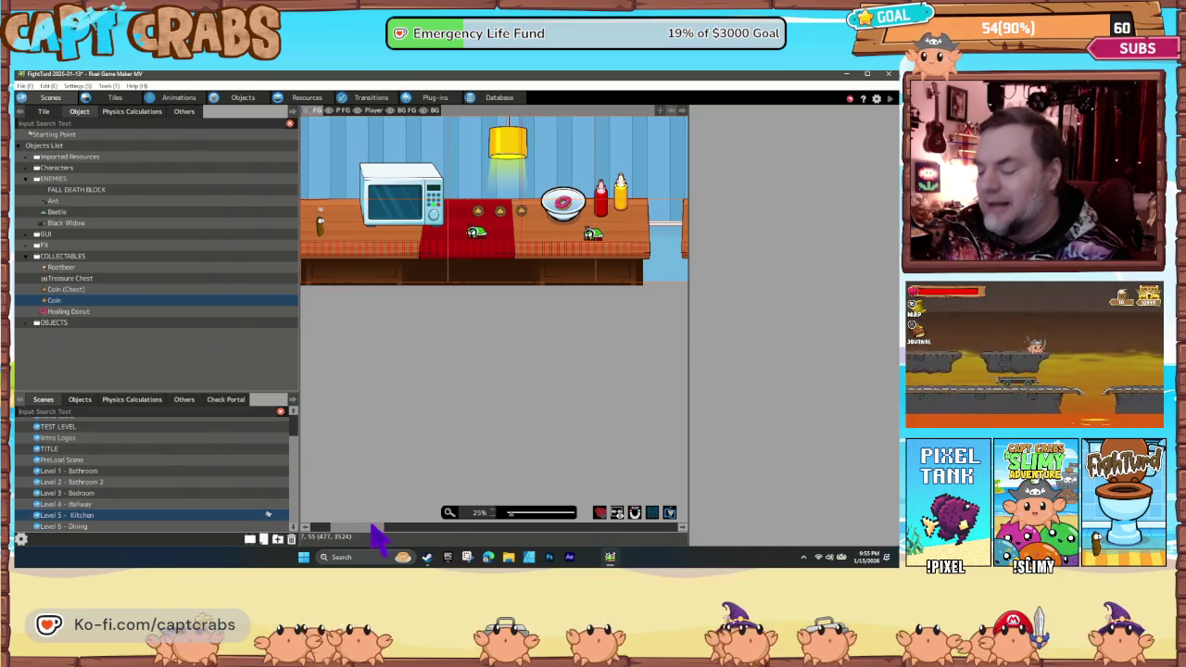
pyautogui.press('F5')
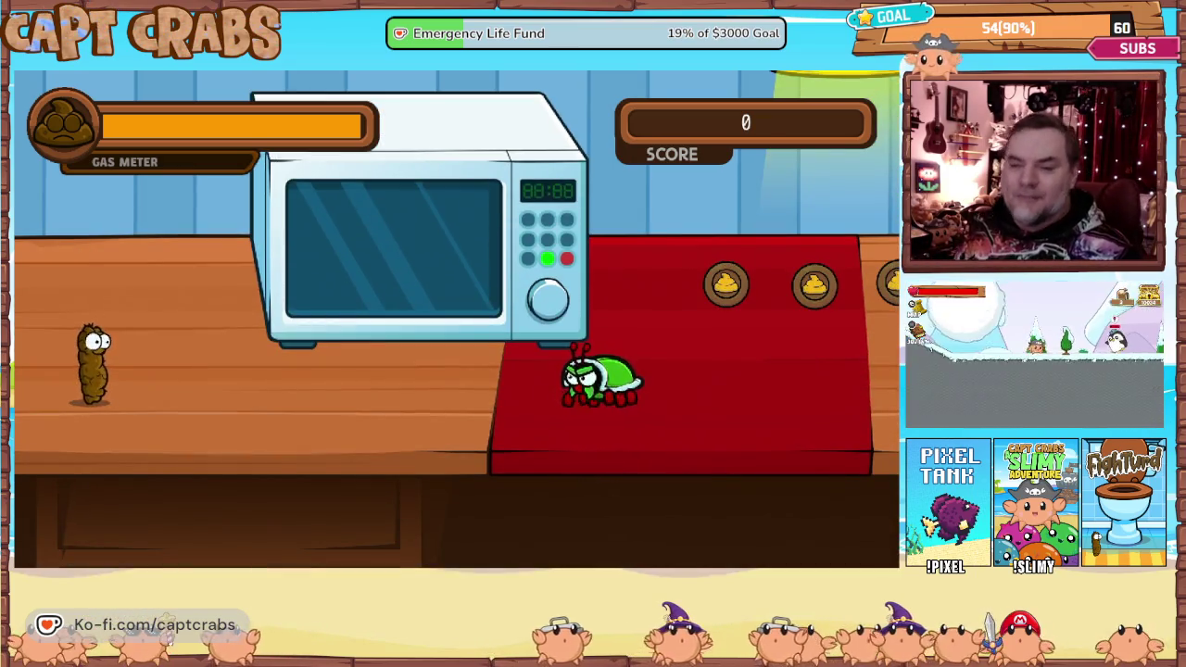
# Walk Turdy right along the kitchen counter and gas the green bug.
pyautogui.press('Right')
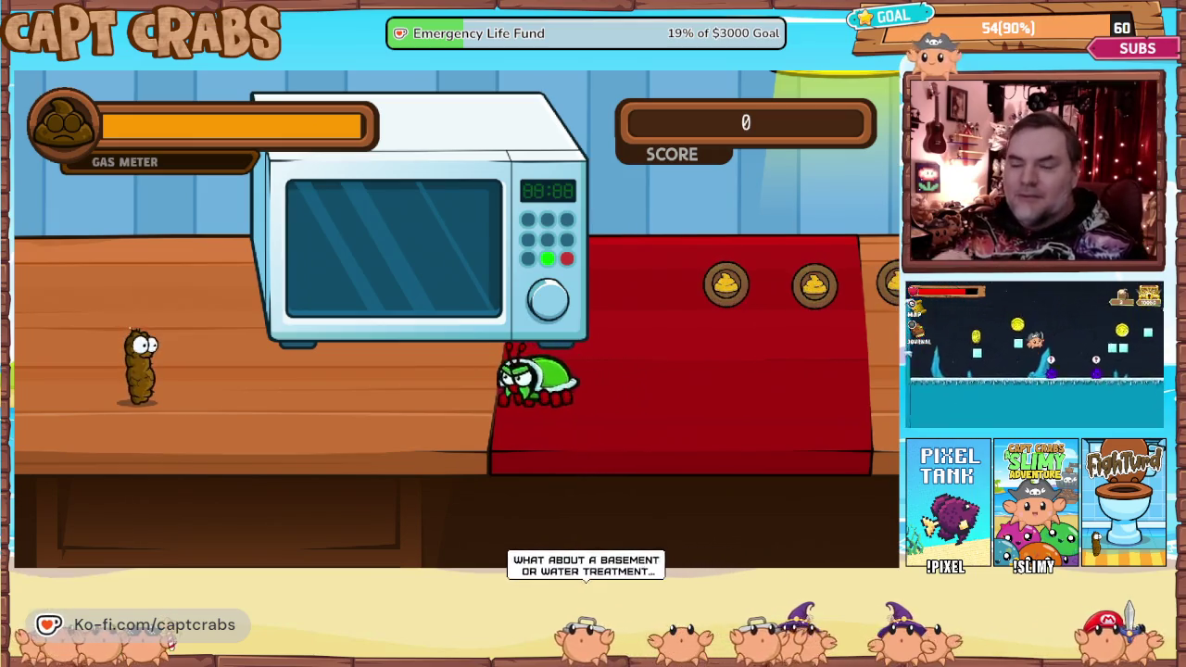
pyautogui.press('Right')
pyautogui.press('Right')
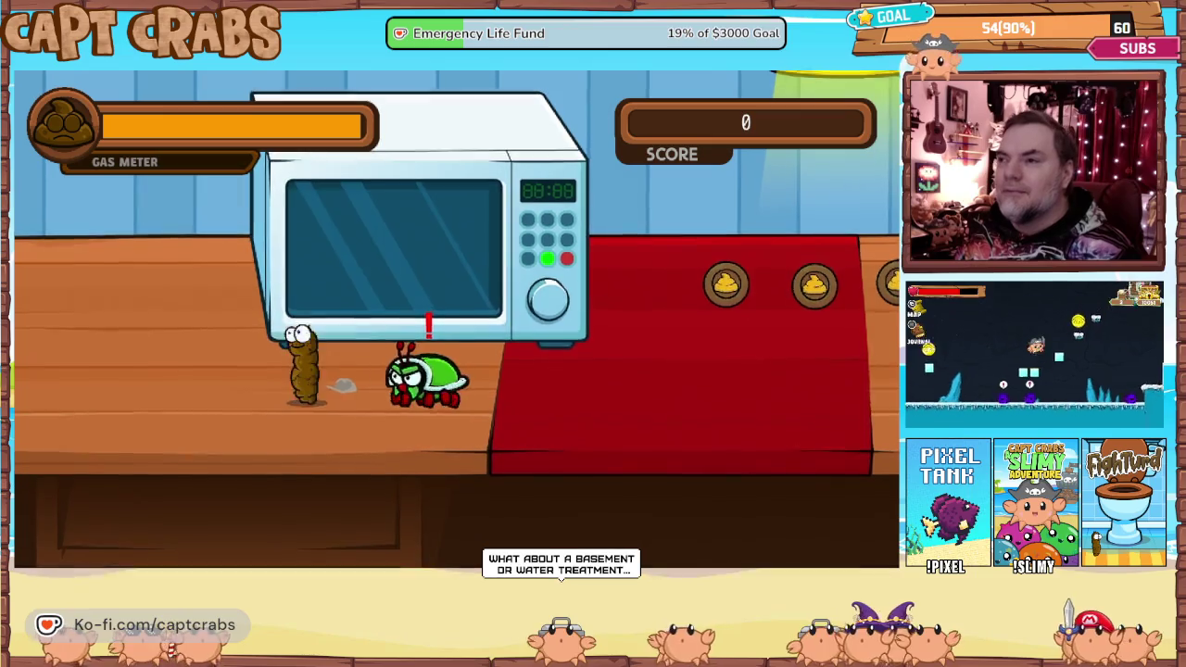
pyautogui.press('Right')
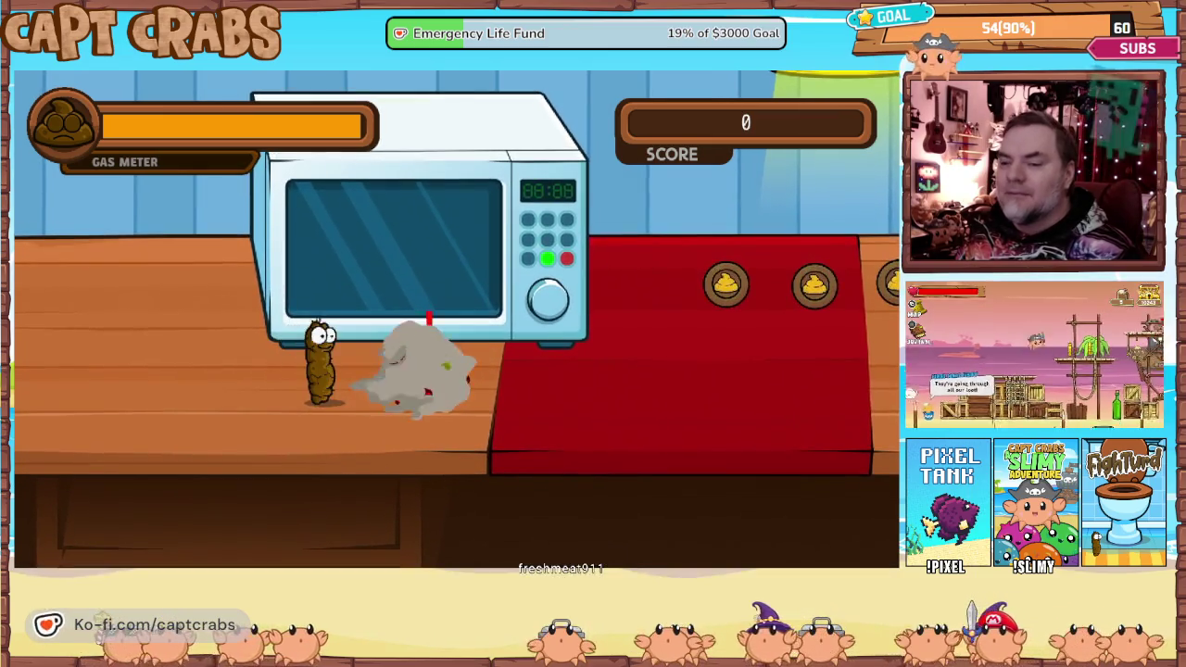
pyautogui.press('Right')
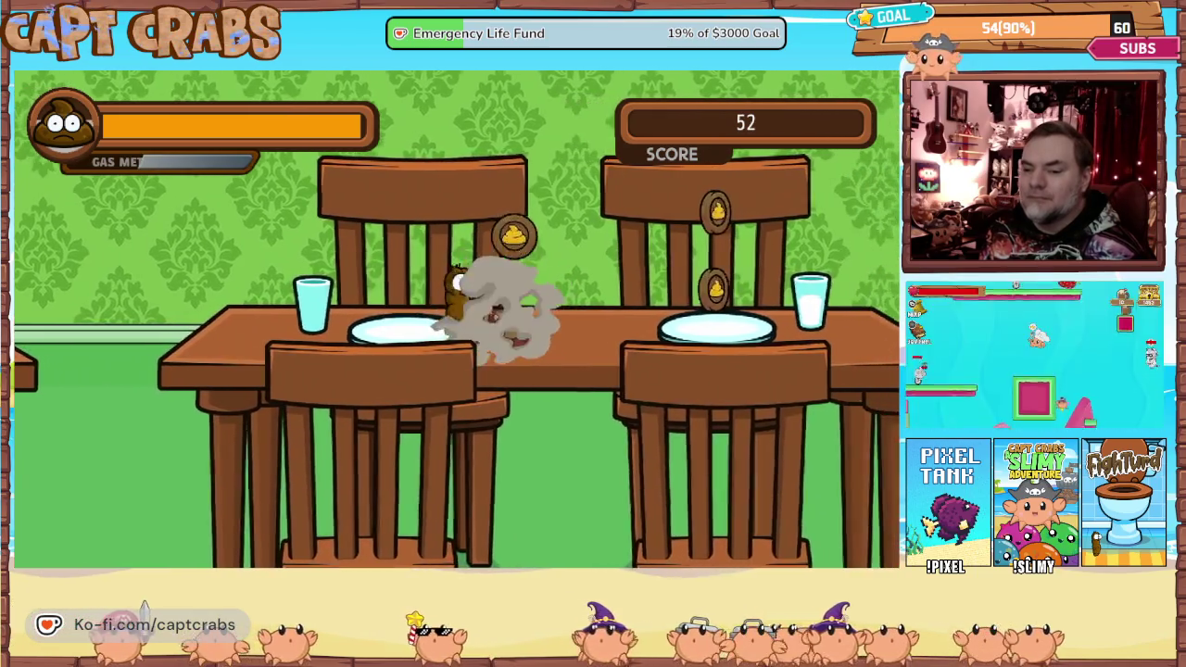
# Exit the test game through the pause menu, then bring up the Level 4 - Hallway scene's options.
pyautogui.press('Escape')
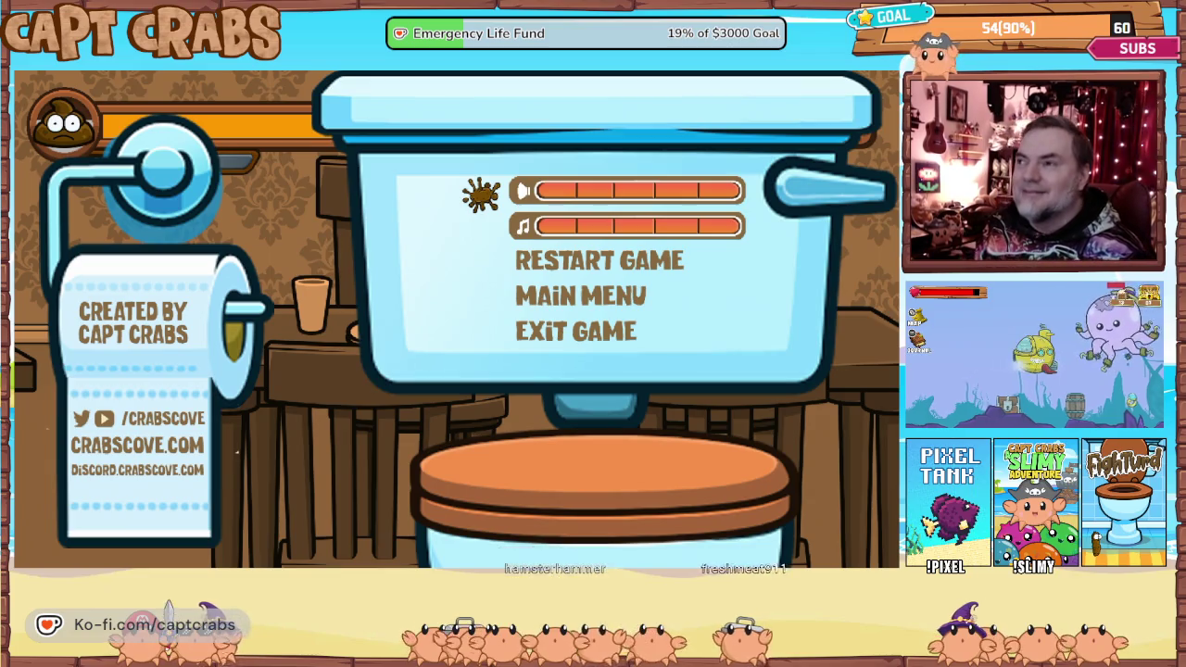
pyautogui.press('Down')
pyautogui.press('Down')
pyautogui.press('Down')
pyautogui.press('Return')
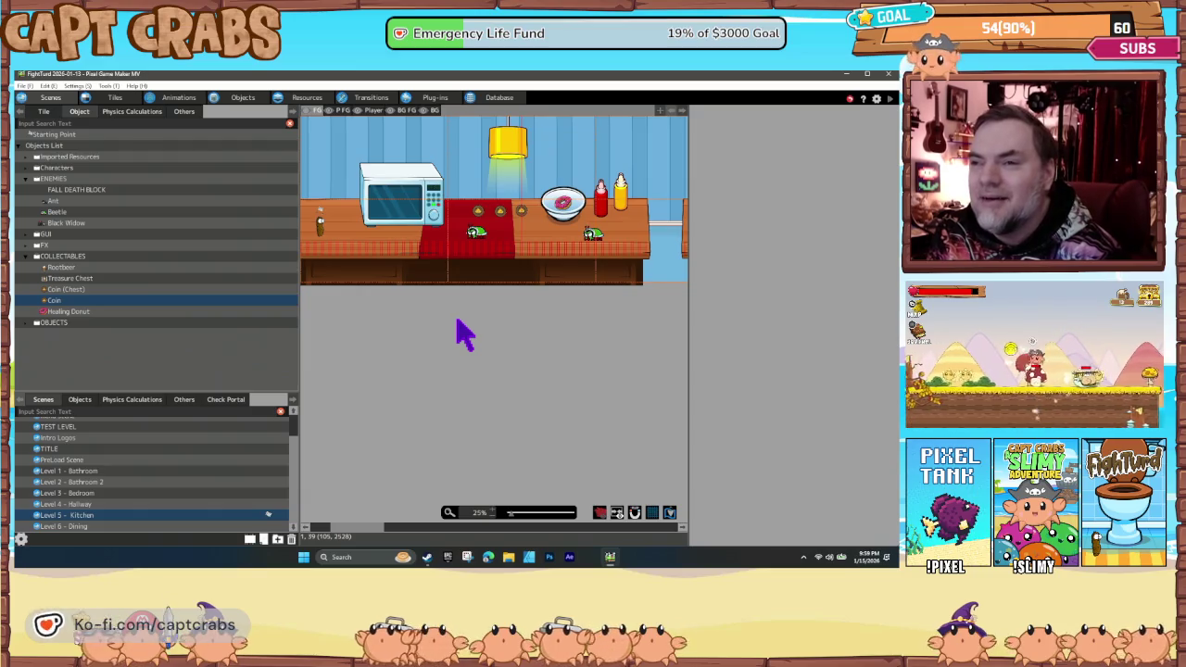
pyautogui.click(141, 506)
pyautogui.rightClick(144, 508)
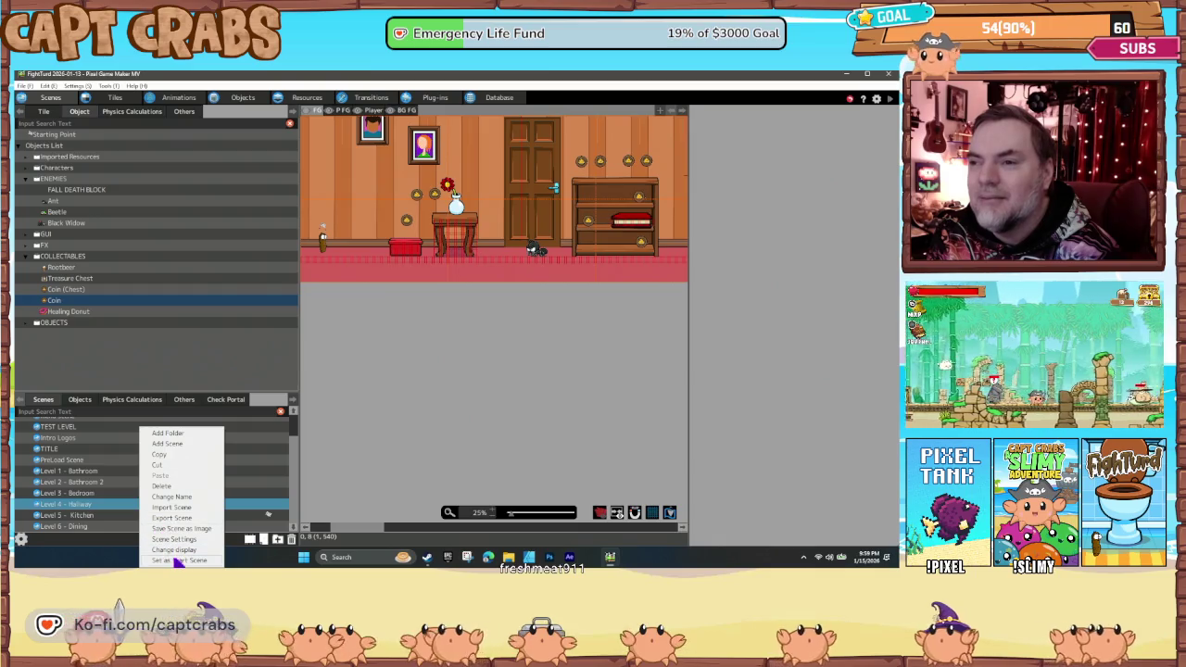
# Set Level 4 - Hallway as the start scene and launch a playtest with F5.
pyautogui.click(176, 561)
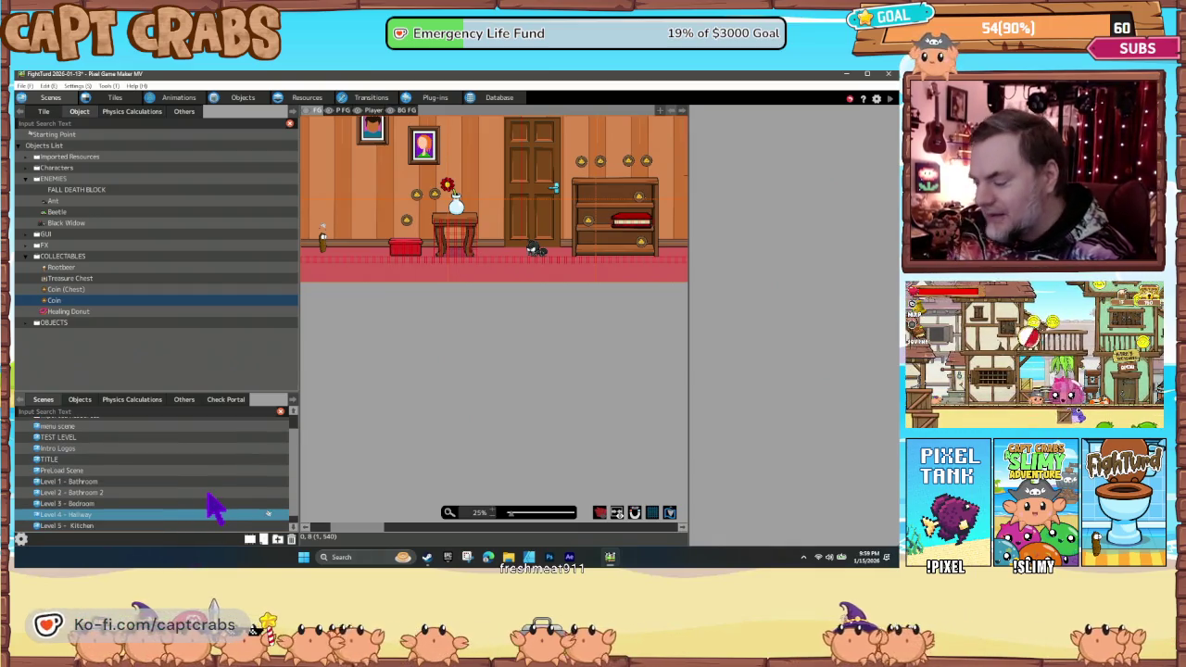
pyautogui.press('F5')
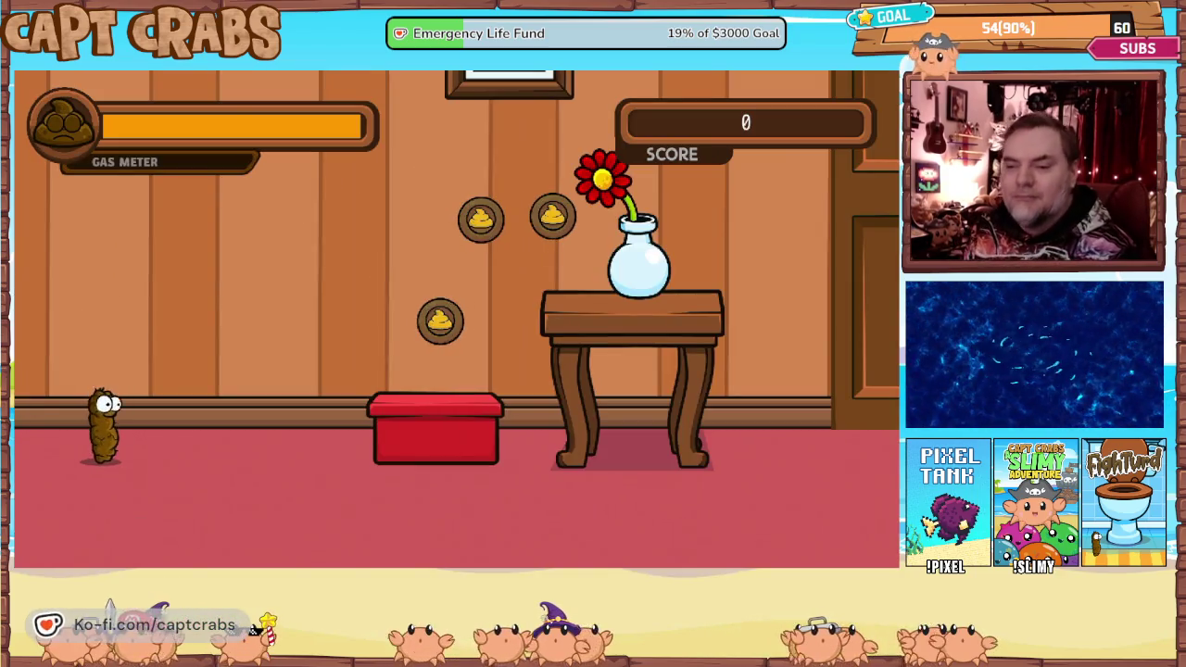
# Walk right, jump for the floating coins, drop off the table and gas the ant.
pyautogui.press('Right')
pyautogui.press('Up')
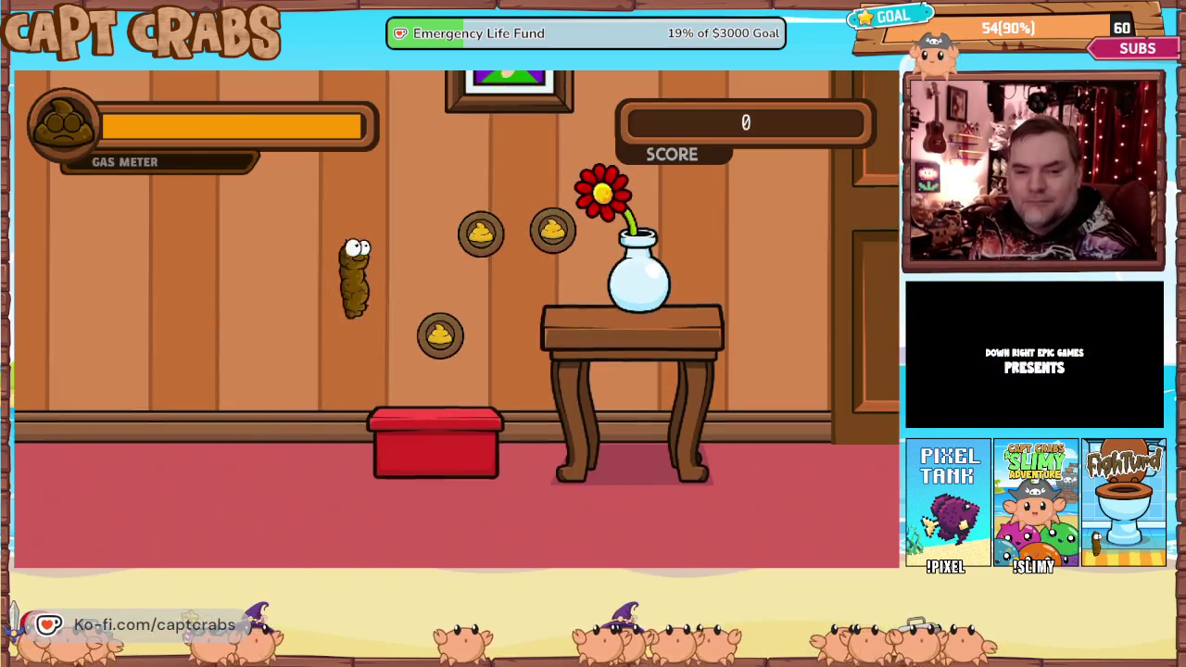
pyautogui.press('Up')
pyautogui.press('Right')
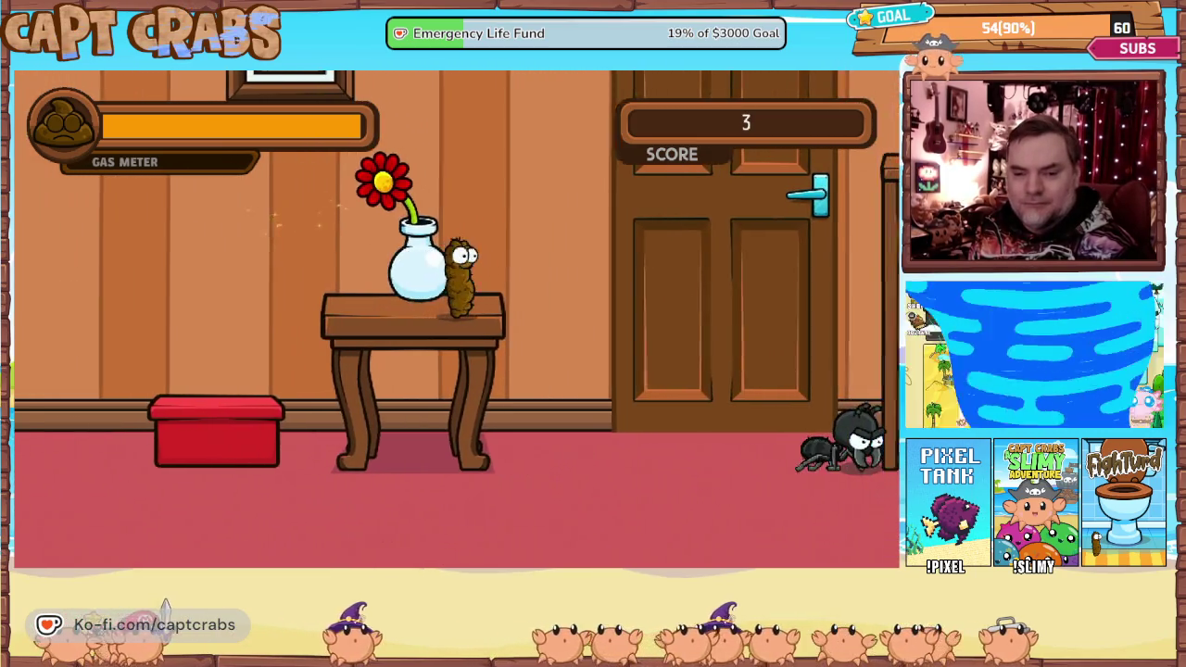
pyautogui.press('space')
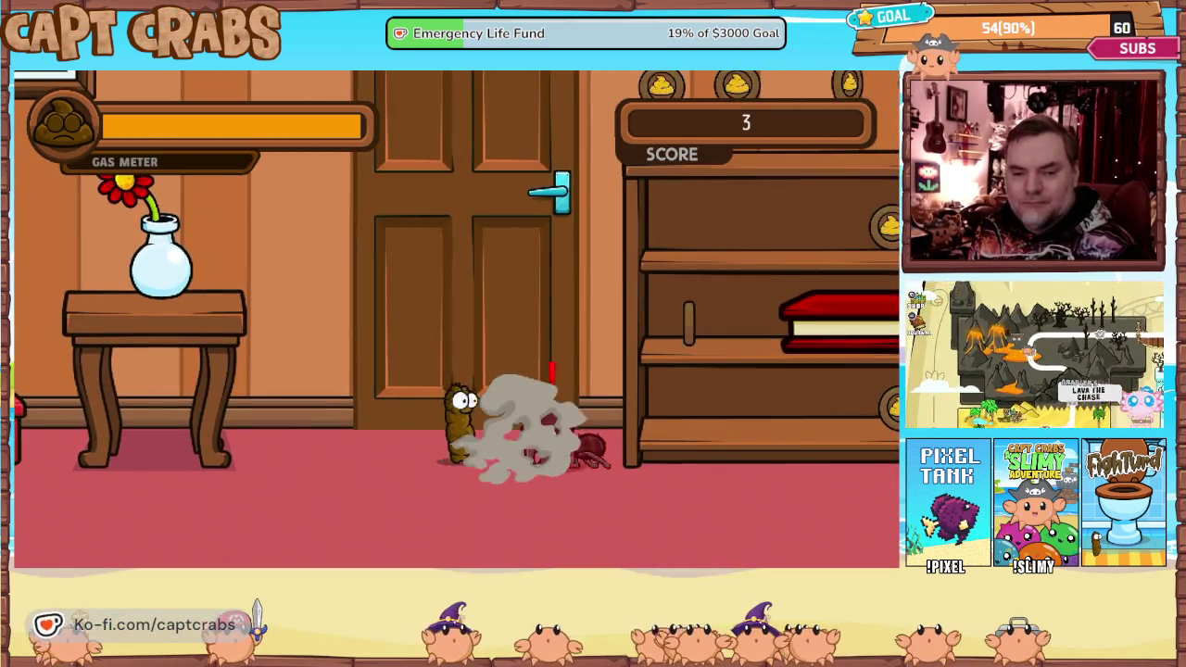
# Climb the bookshelf and wall shelf collecting coins, then drop down and pass the door.
pyautogui.press('Right')
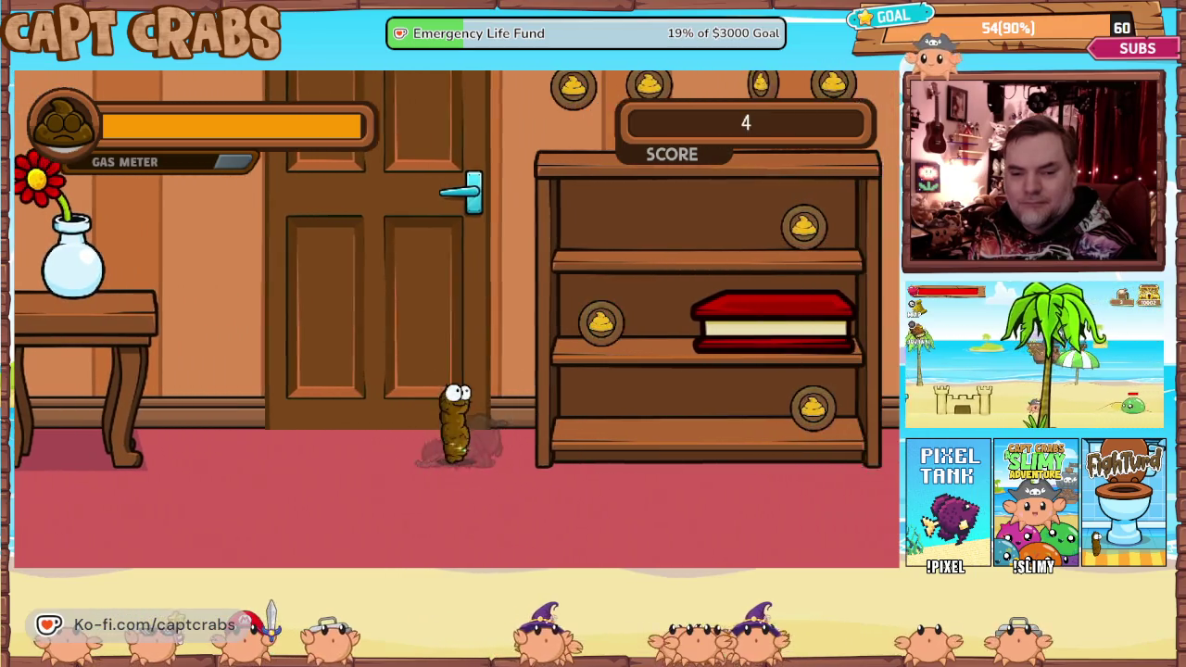
pyautogui.press('Up')
pyautogui.press('Right')
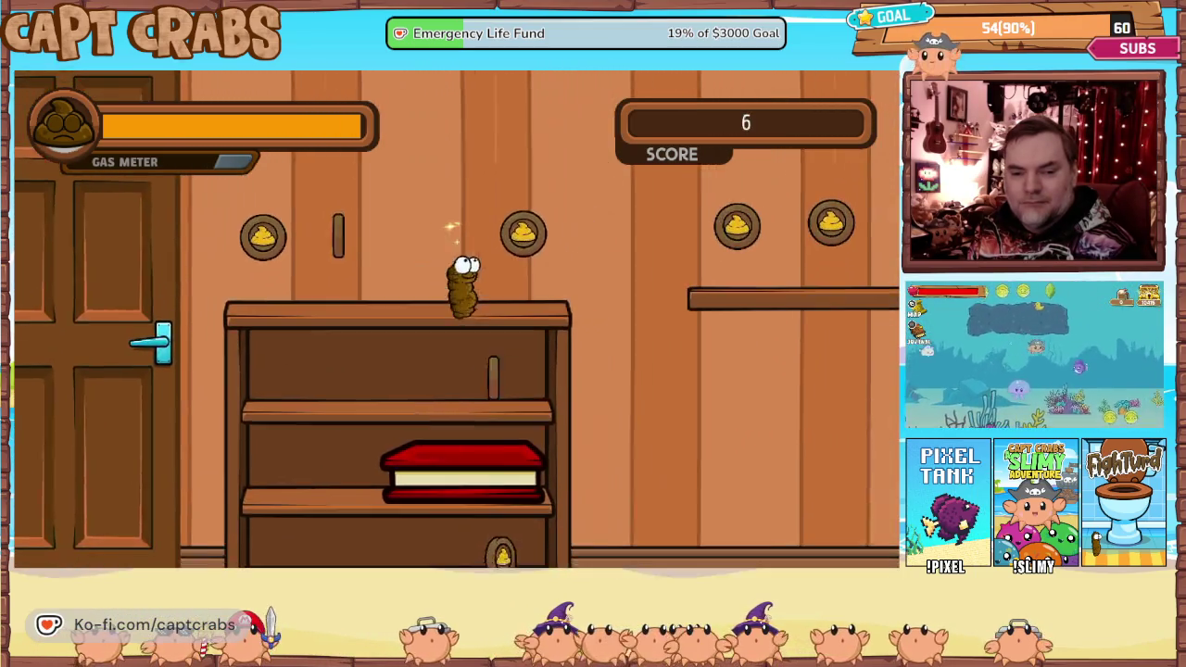
pyautogui.press('Right')
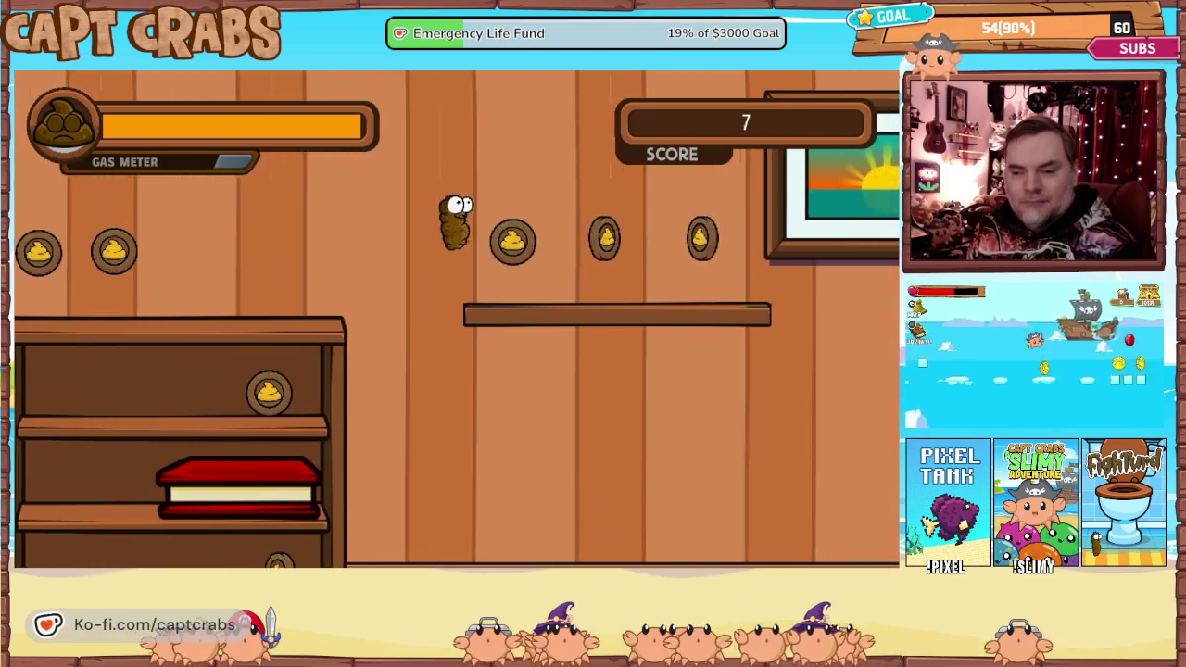
pyautogui.press('Right')
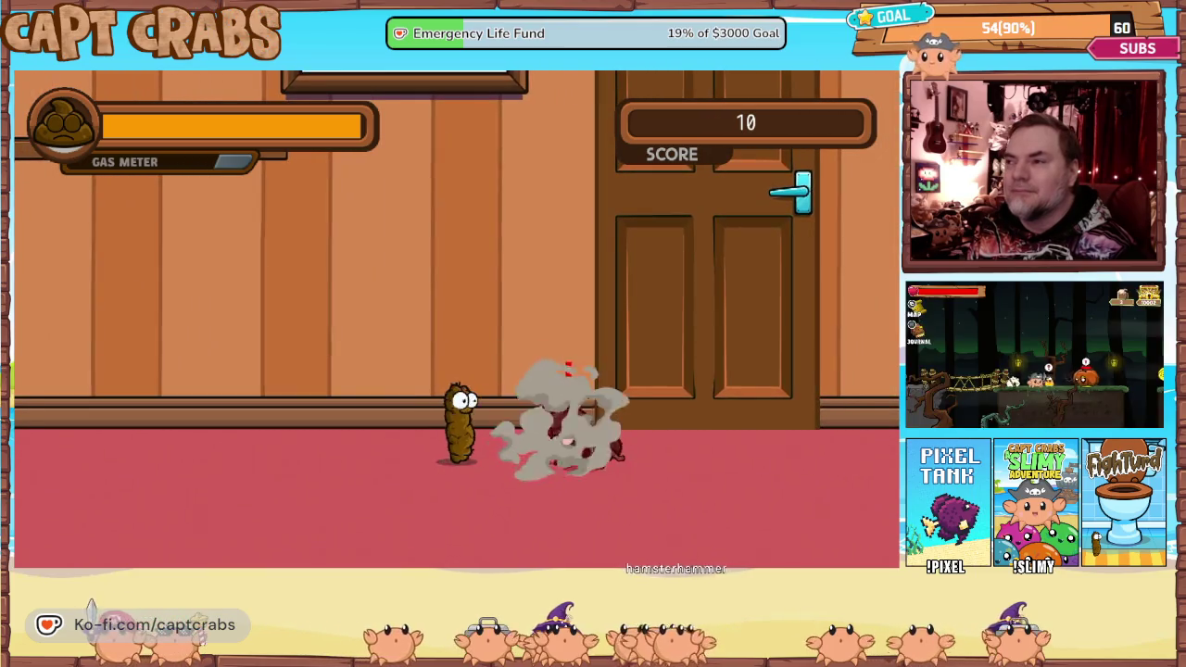
pyautogui.press('Right')
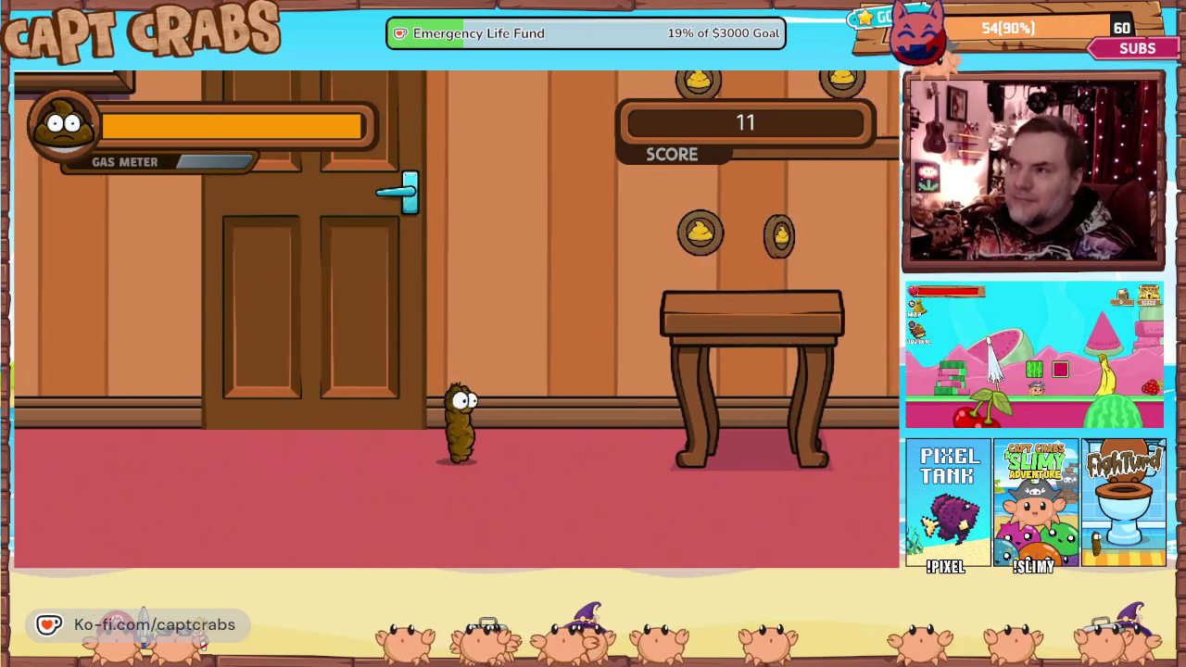
# Jump onto the table for coins, gas the approaching ant and collect another coin.
pyautogui.press('Right')
pyautogui.press('Up')
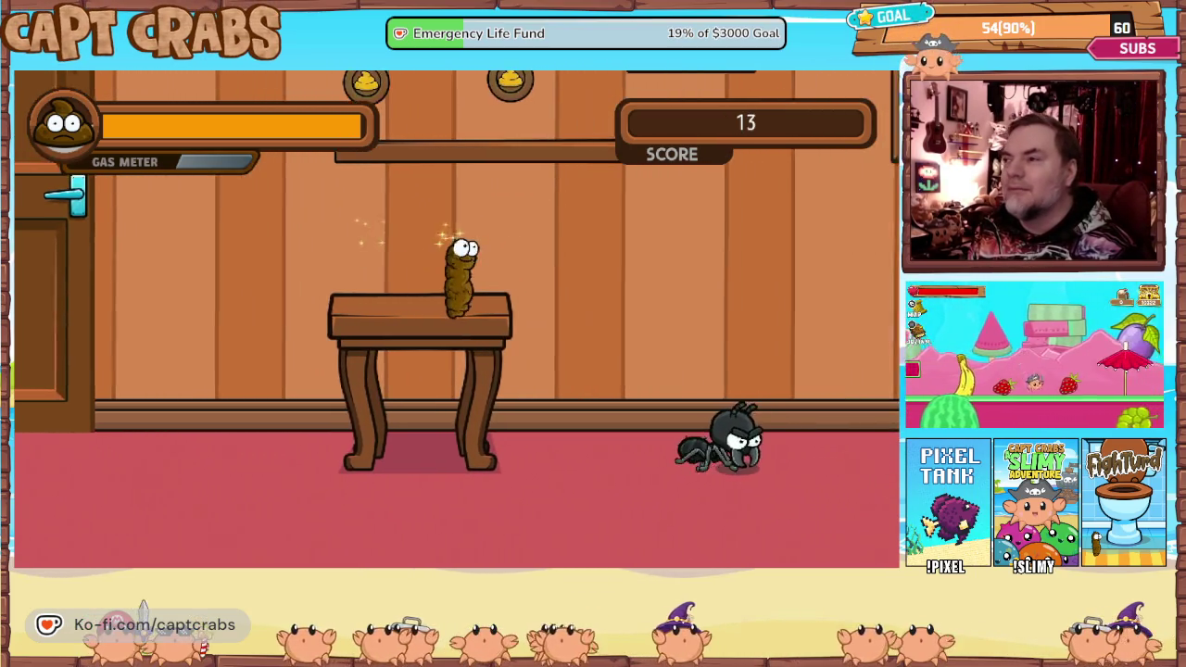
pyautogui.press('Right')
pyautogui.press('space')
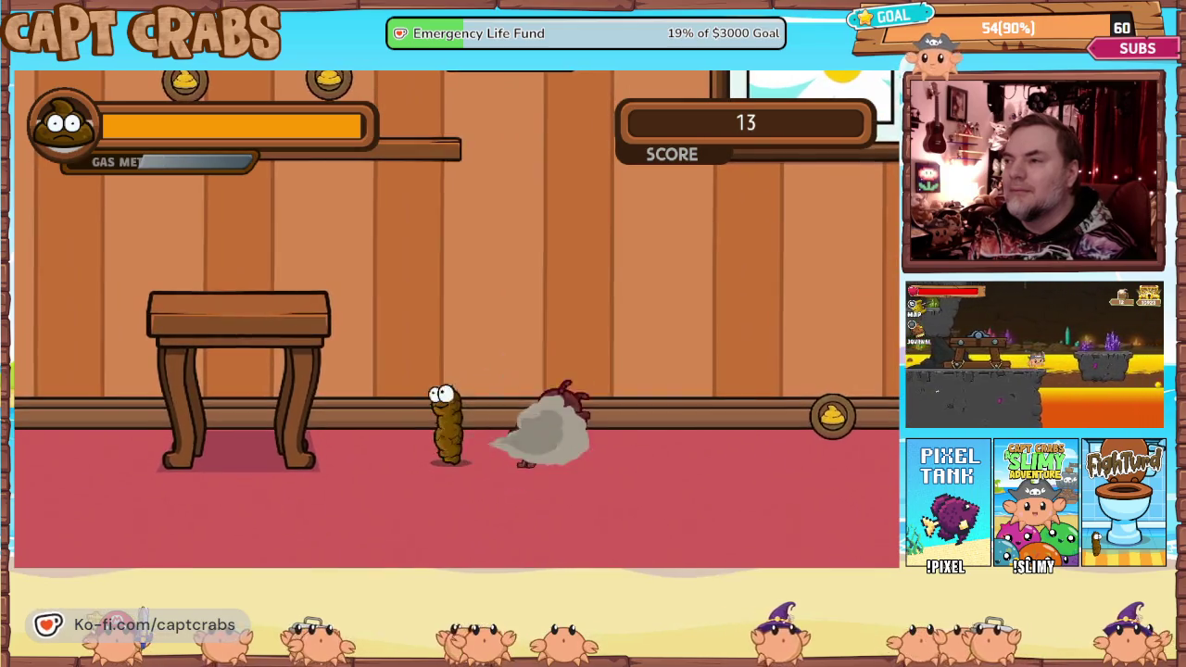
pyautogui.press('Right')
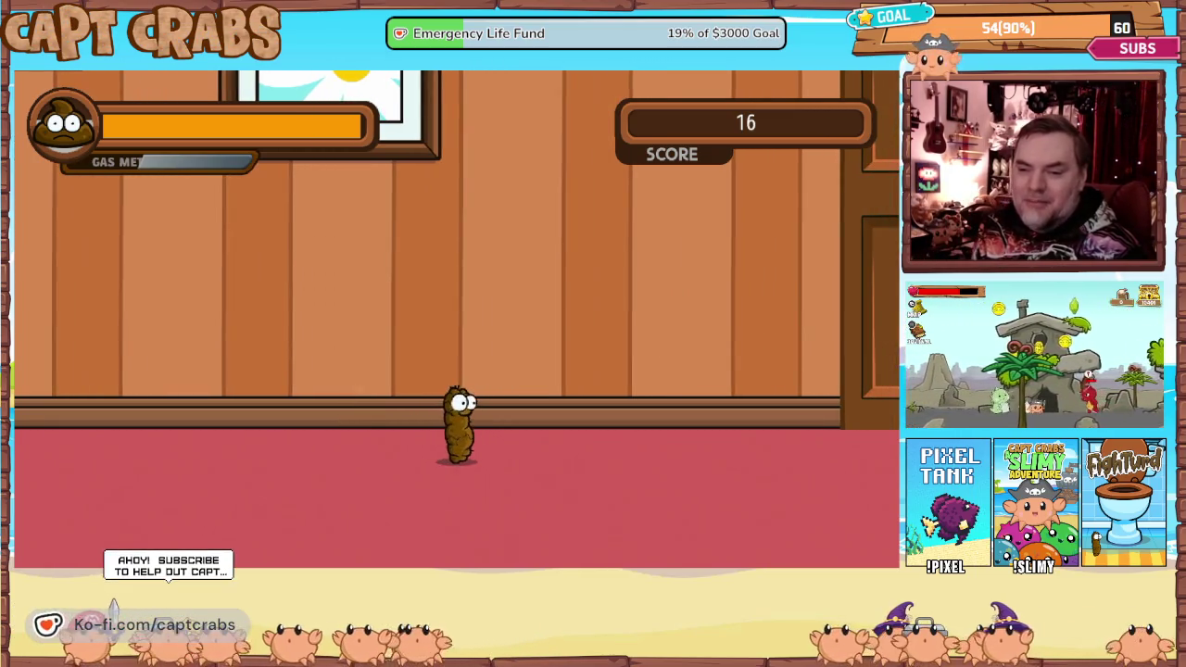
# Gas the spider, jump over and finish it off, then collect the floor coins.
pyautogui.press('Right')
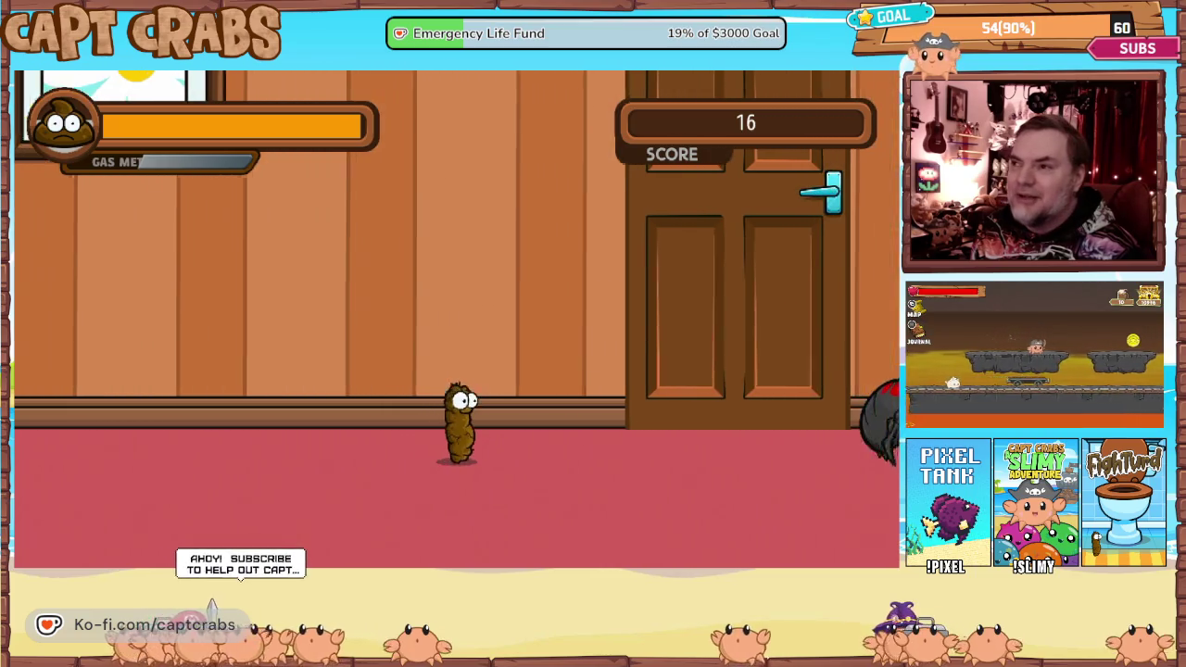
pyautogui.press('Right')
pyautogui.press('space')
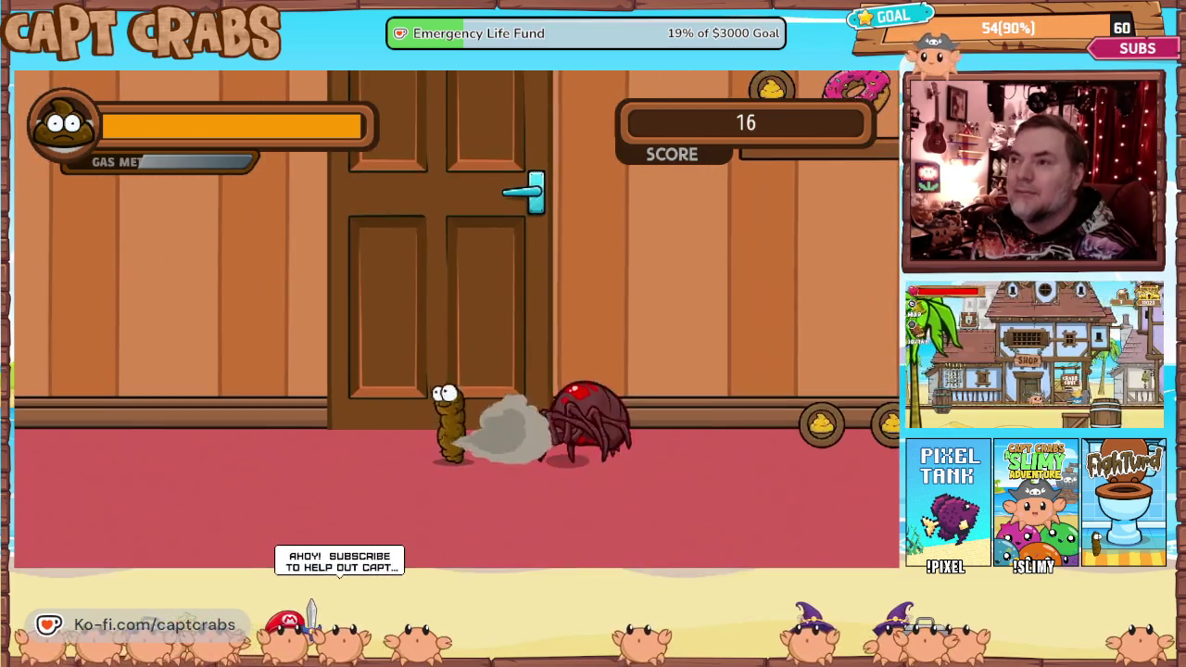
pyautogui.press('space')
pyautogui.press('space')
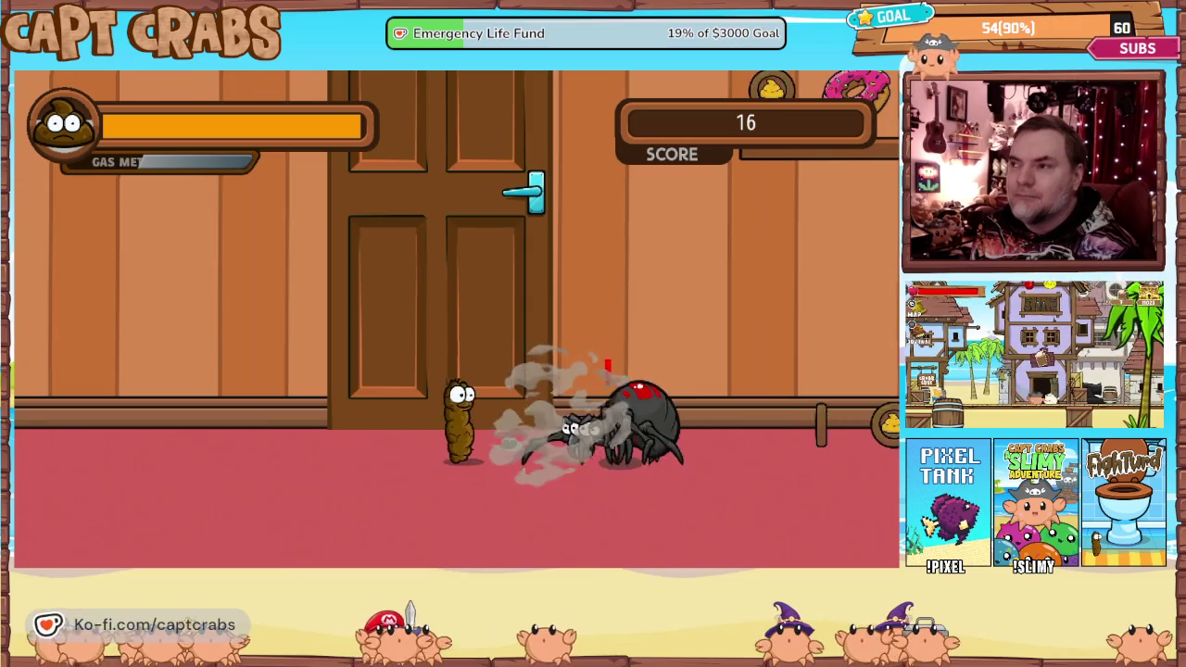
pyautogui.press('Right')
pyautogui.press('Up')
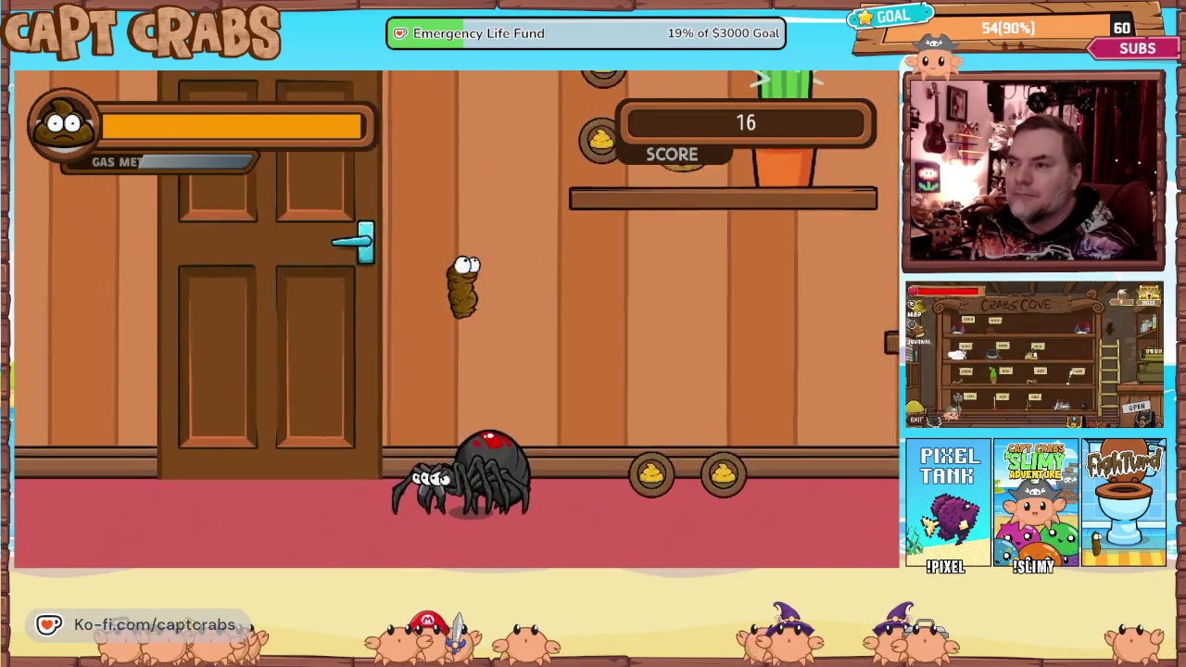
pyautogui.press('Left')
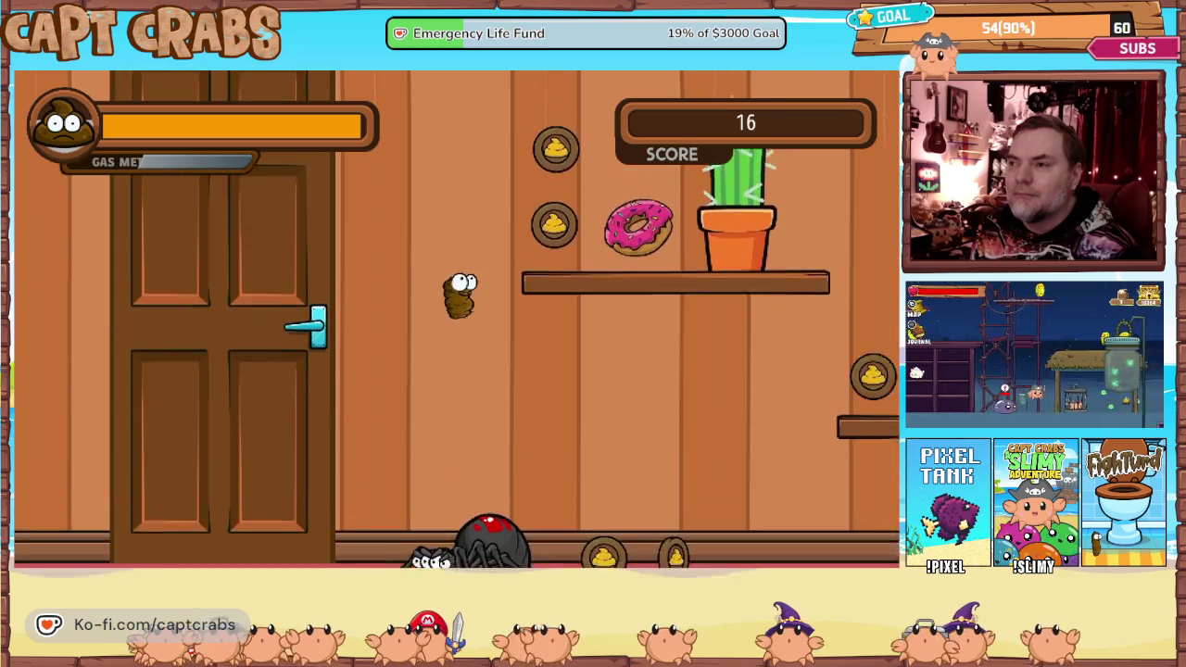
pyautogui.press('Up')
pyautogui.press('Right')
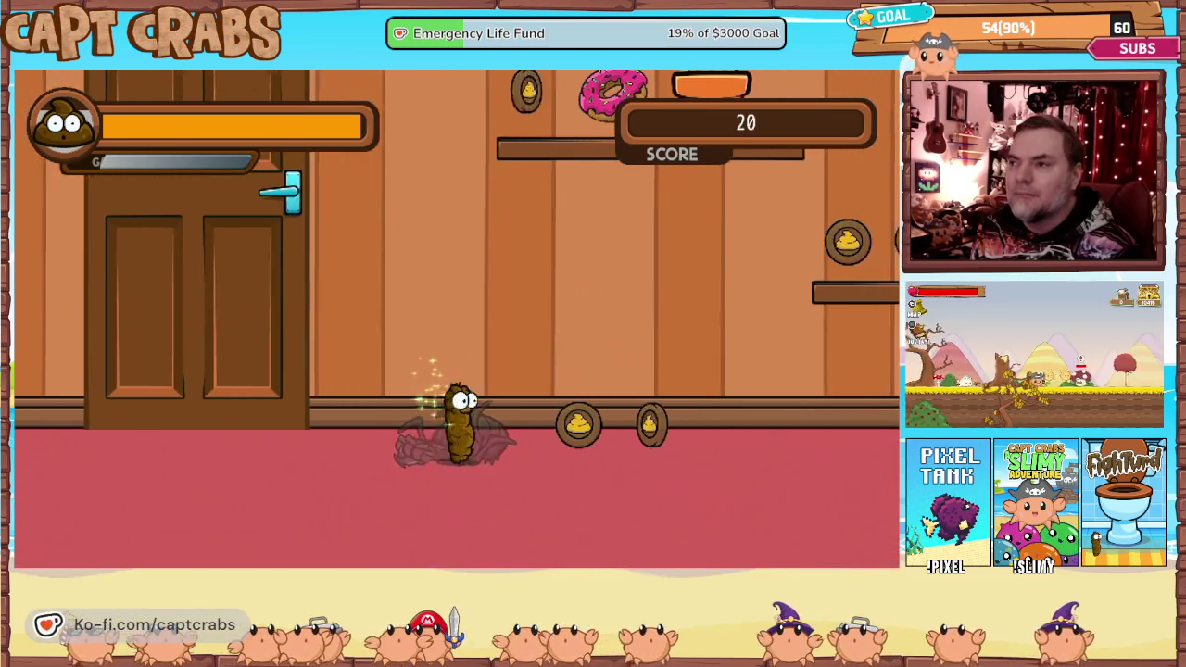
# Defeat the next spider for its coin and jump through the floating coins.
pyautogui.press('Right')
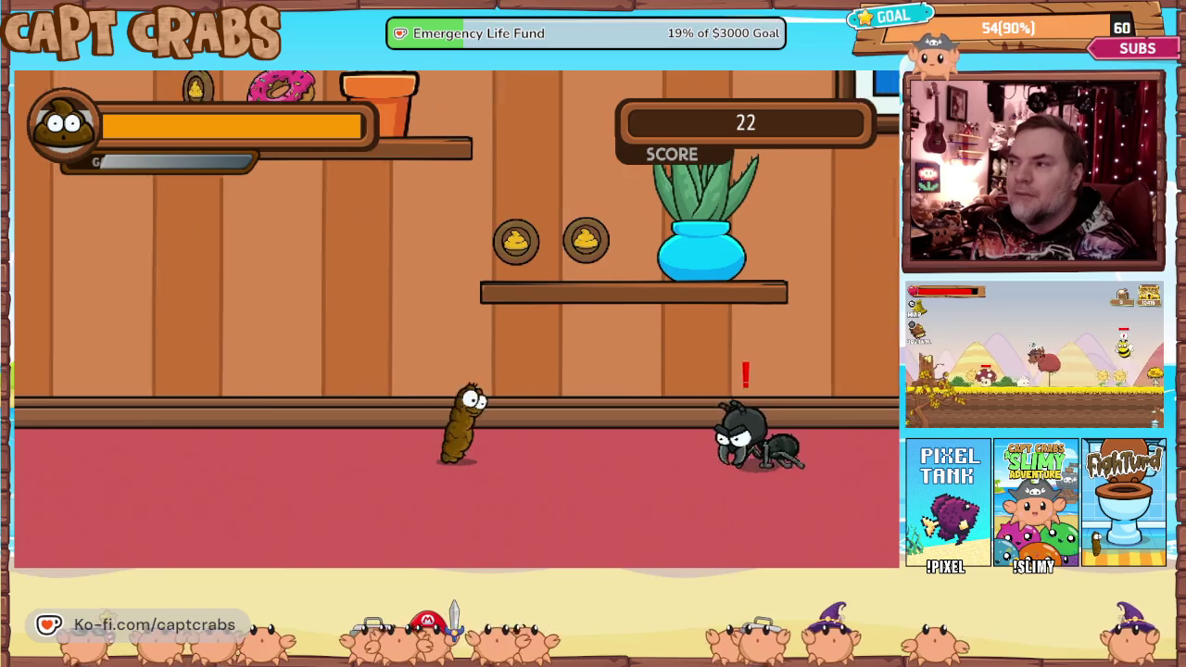
pyautogui.press('Right')
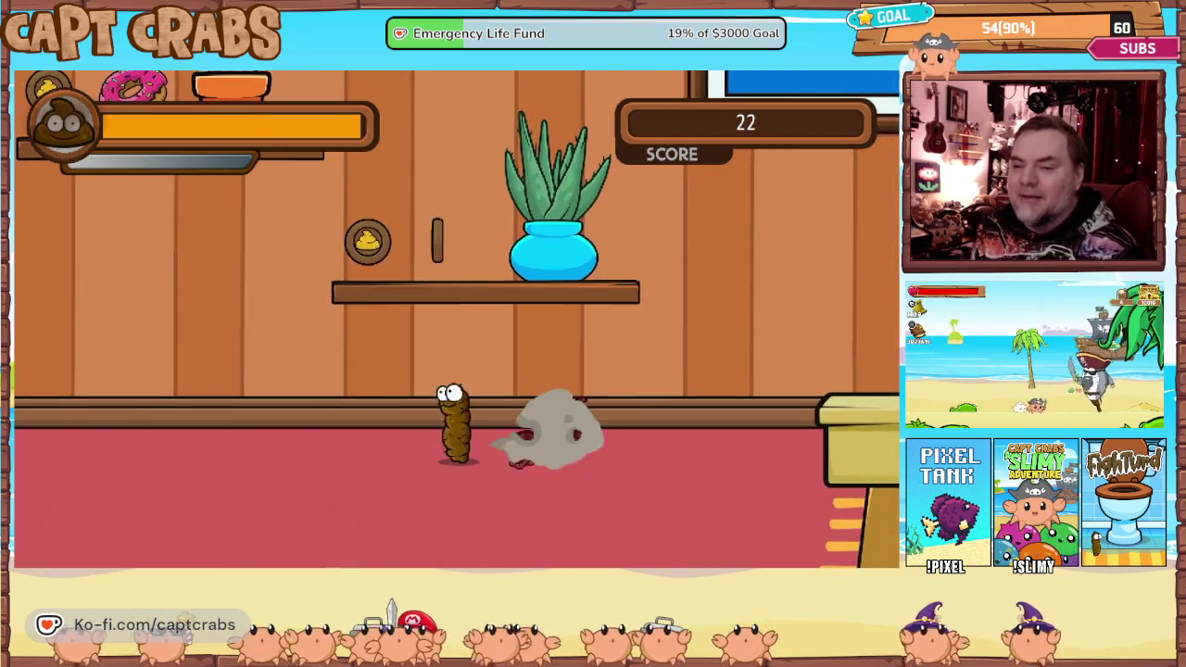
pyautogui.press('Right')
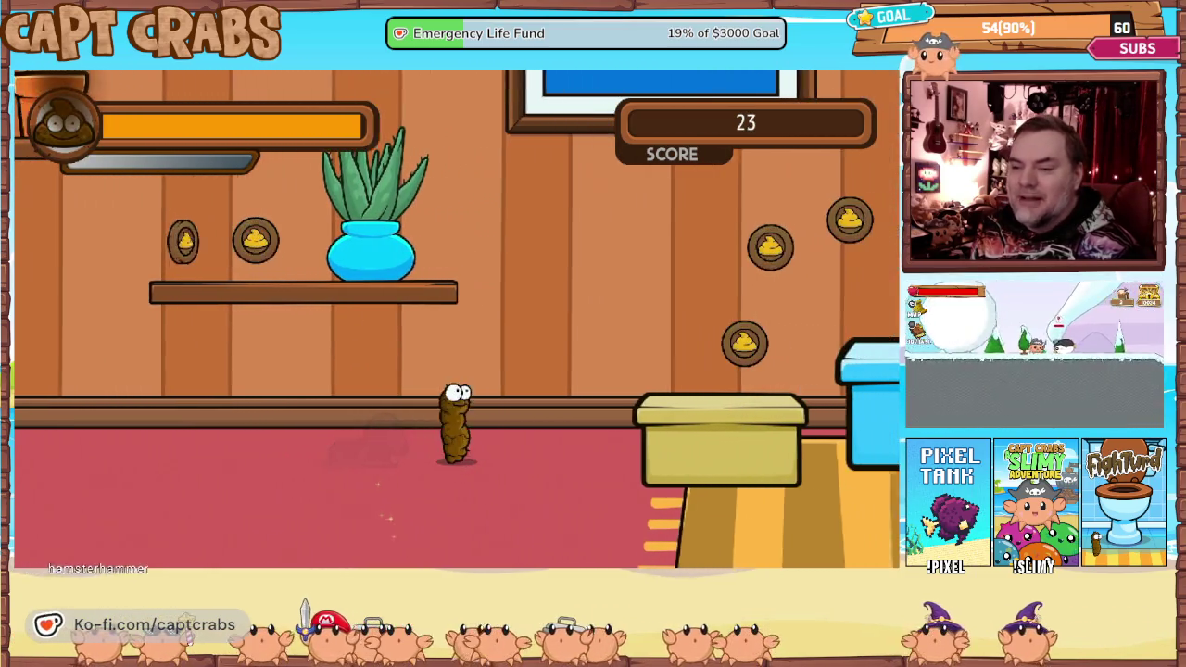
pyautogui.press('Up')
pyautogui.press('Right')
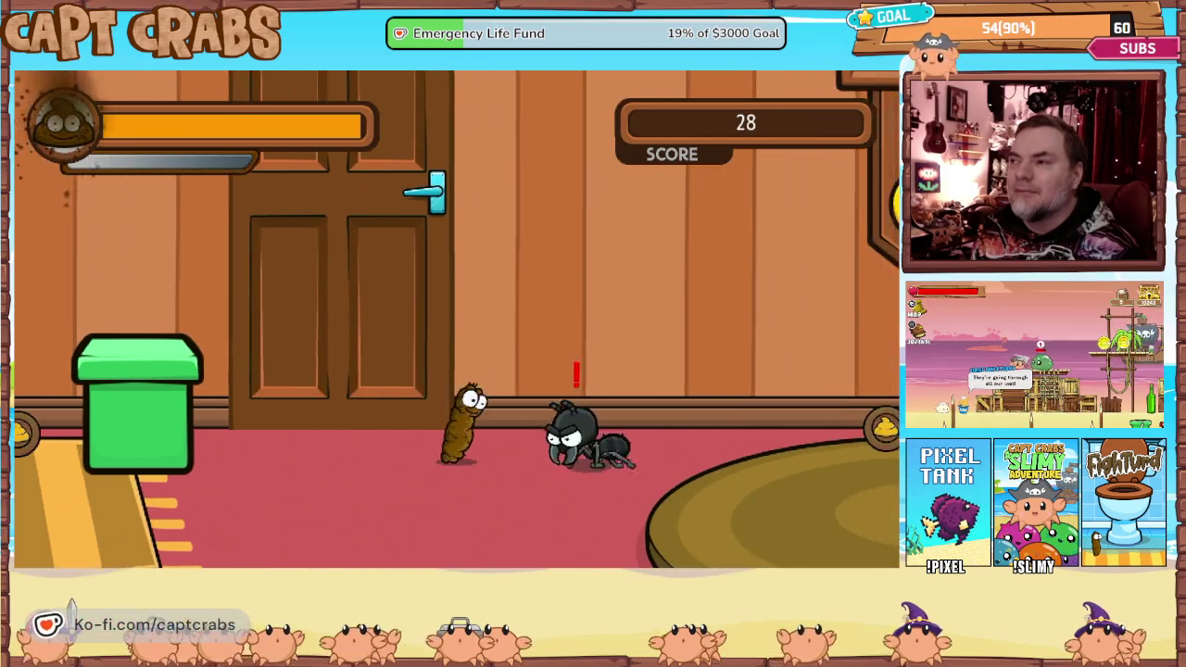
pyautogui.press('Right')
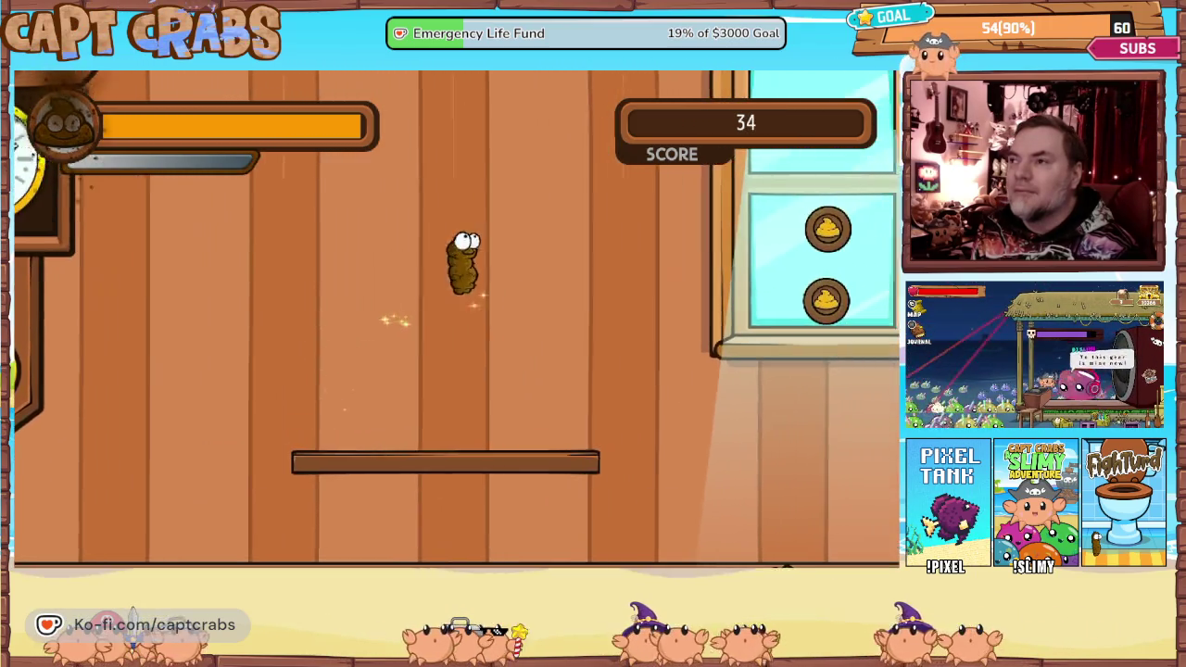
# Drop off the ledge, hop onto the jar and jump past the window for coins.
pyautogui.press('Right')
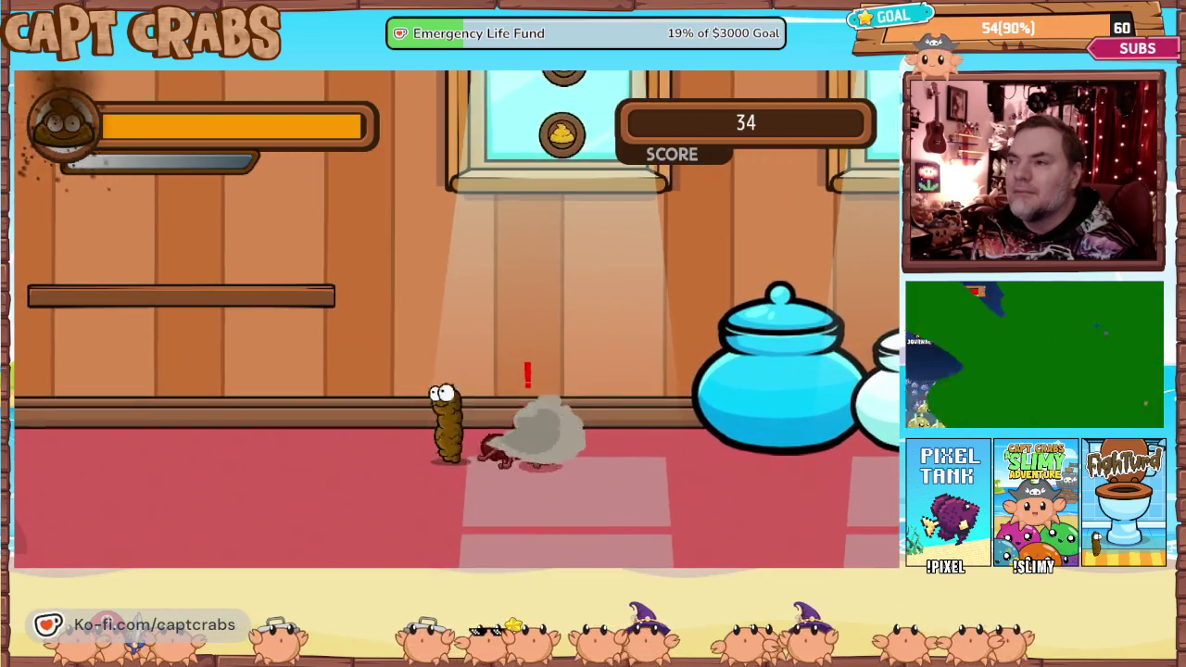
pyautogui.press('Right')
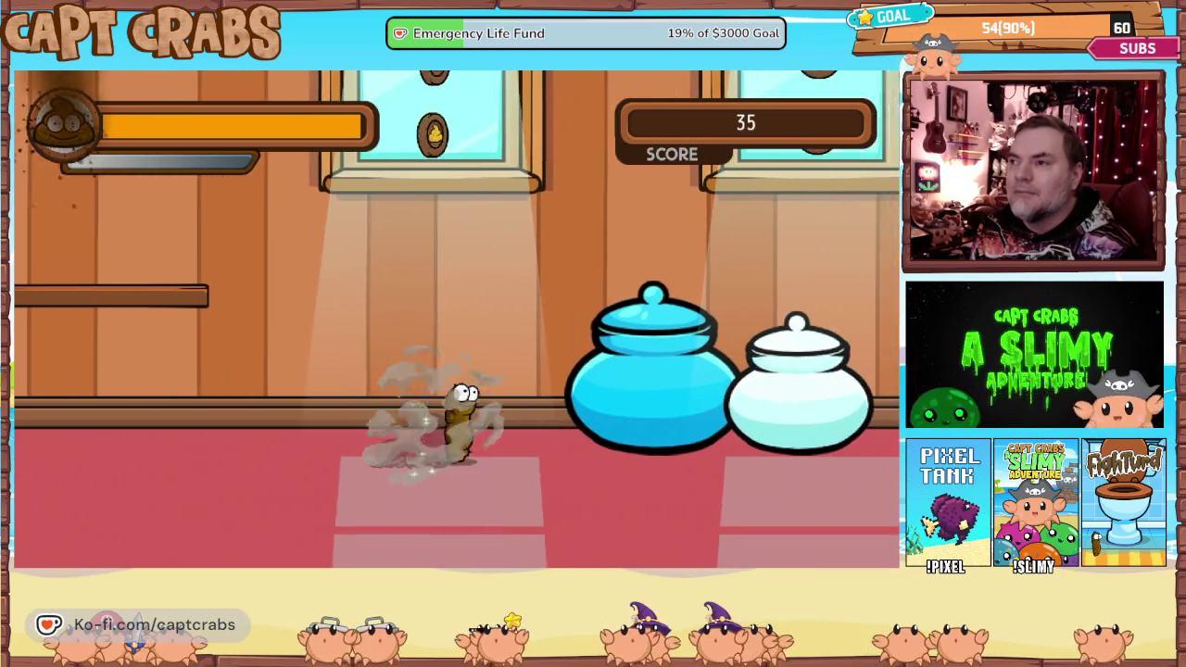
pyautogui.press('space')
pyautogui.press('Right')
pyautogui.press('space')
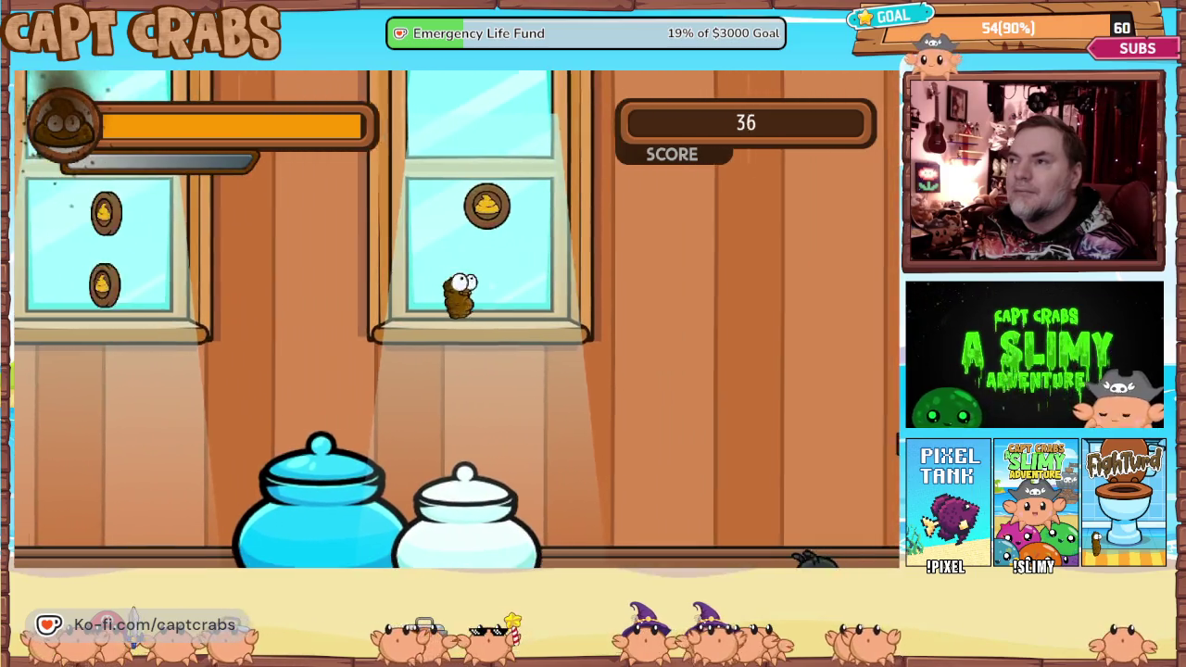
pyautogui.press('Right')
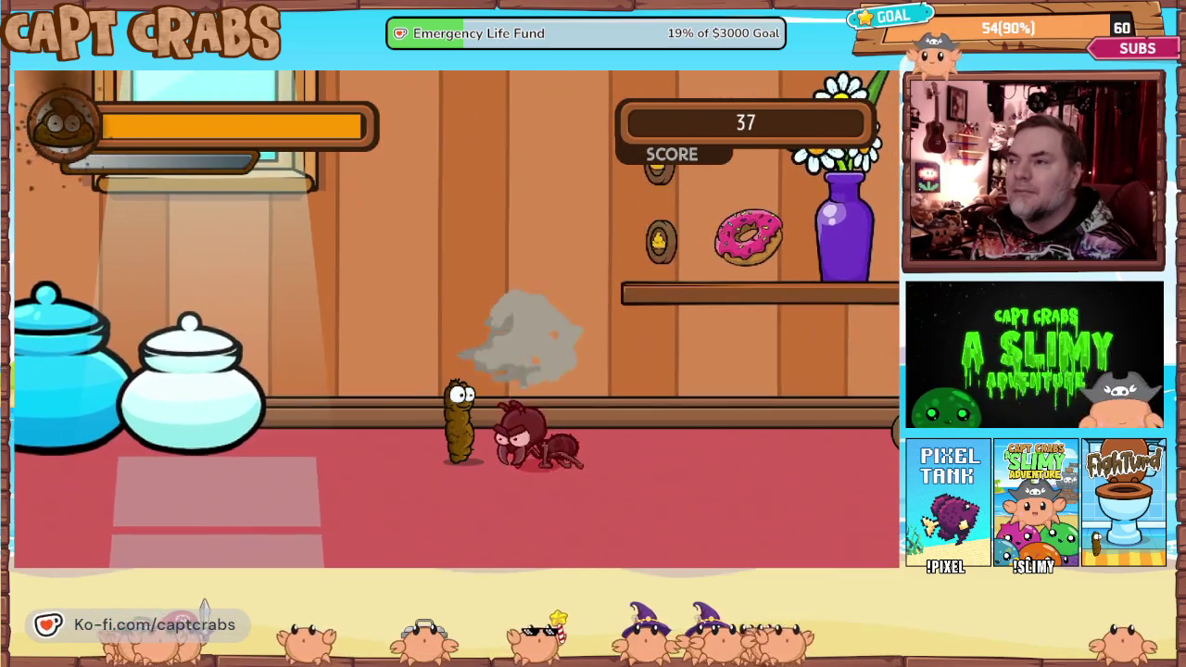
# Defeat the remaining spiders, grab the dropped coin and reach the hallway's end with score 42.
pyautogui.press('space')
pyautogui.press('Right')
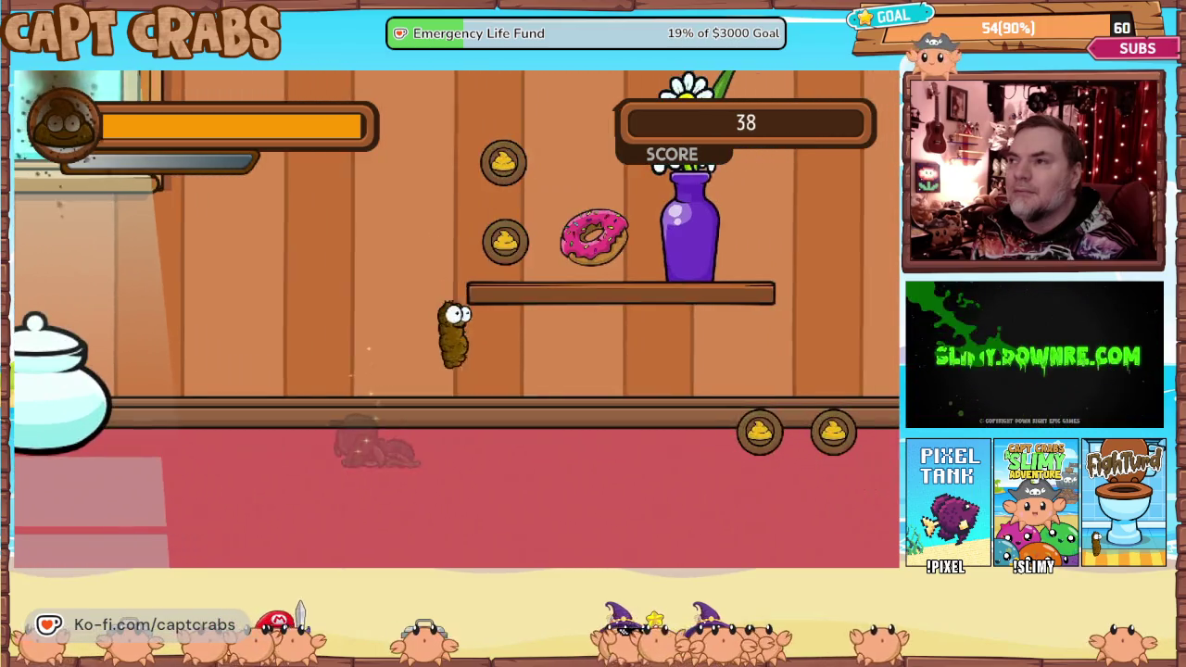
pyautogui.press('space')
pyautogui.press('Right')
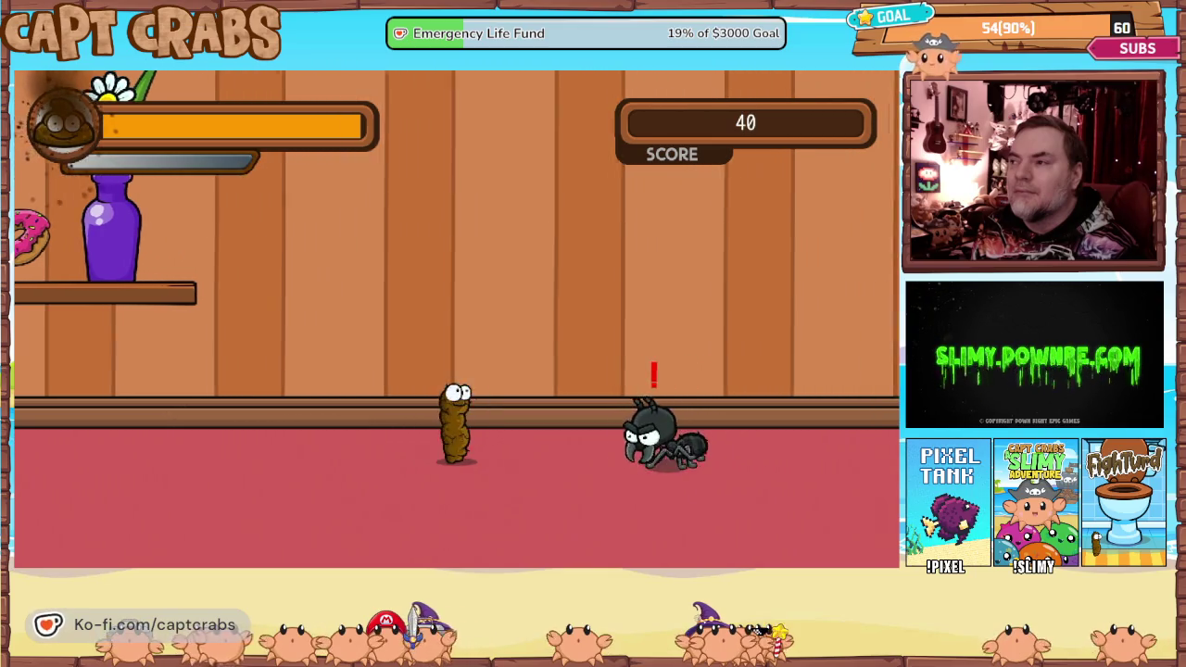
pyautogui.press('space')
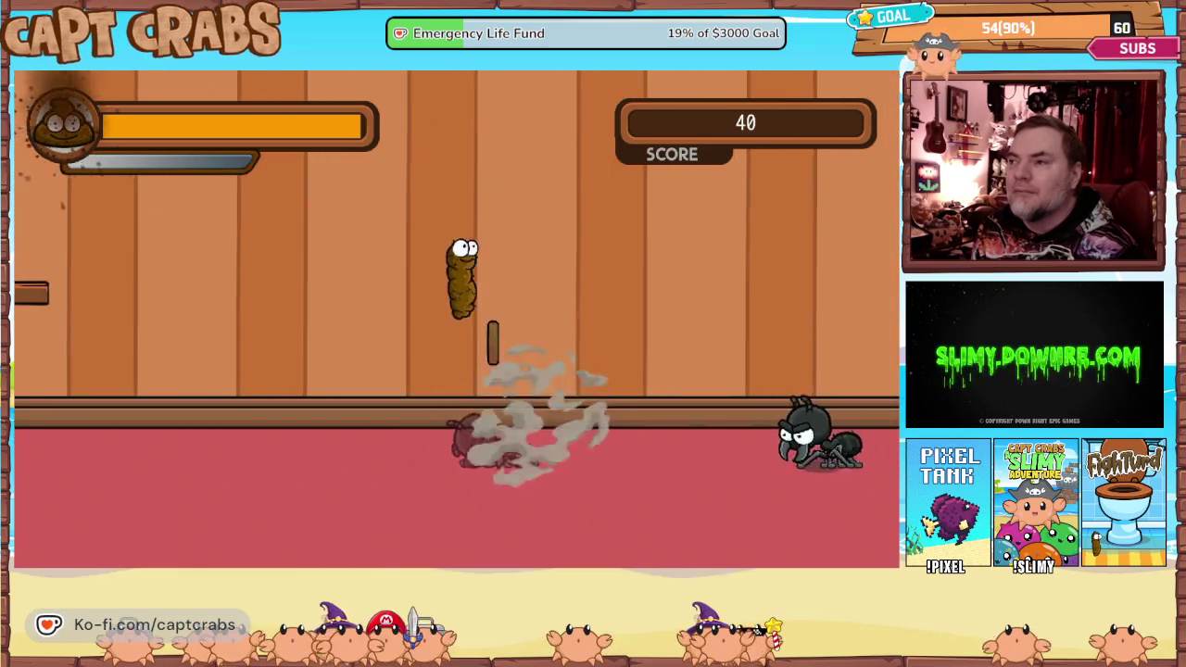
pyautogui.press('x')
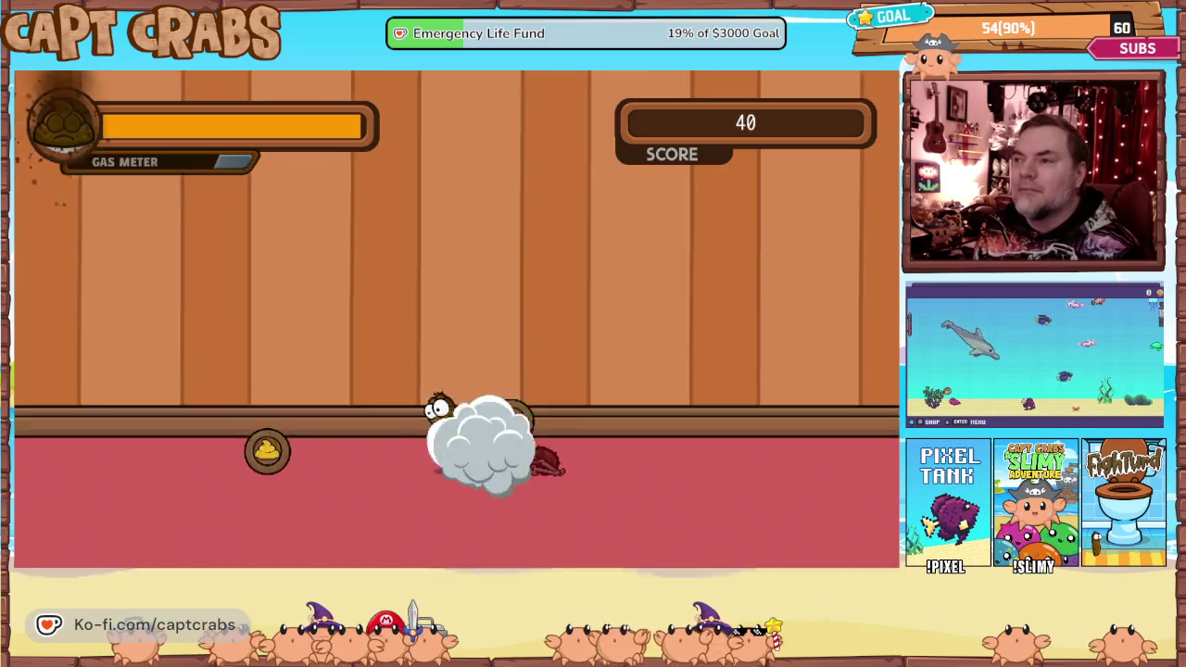
pyautogui.press('Left')
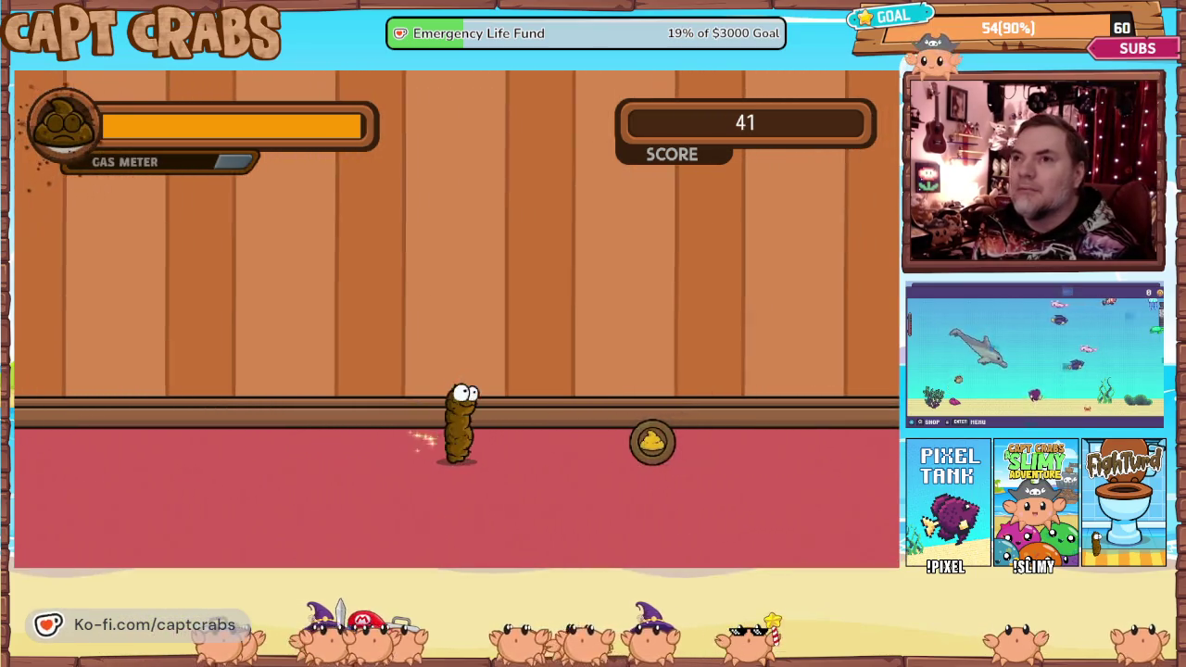
pyautogui.press('Right')
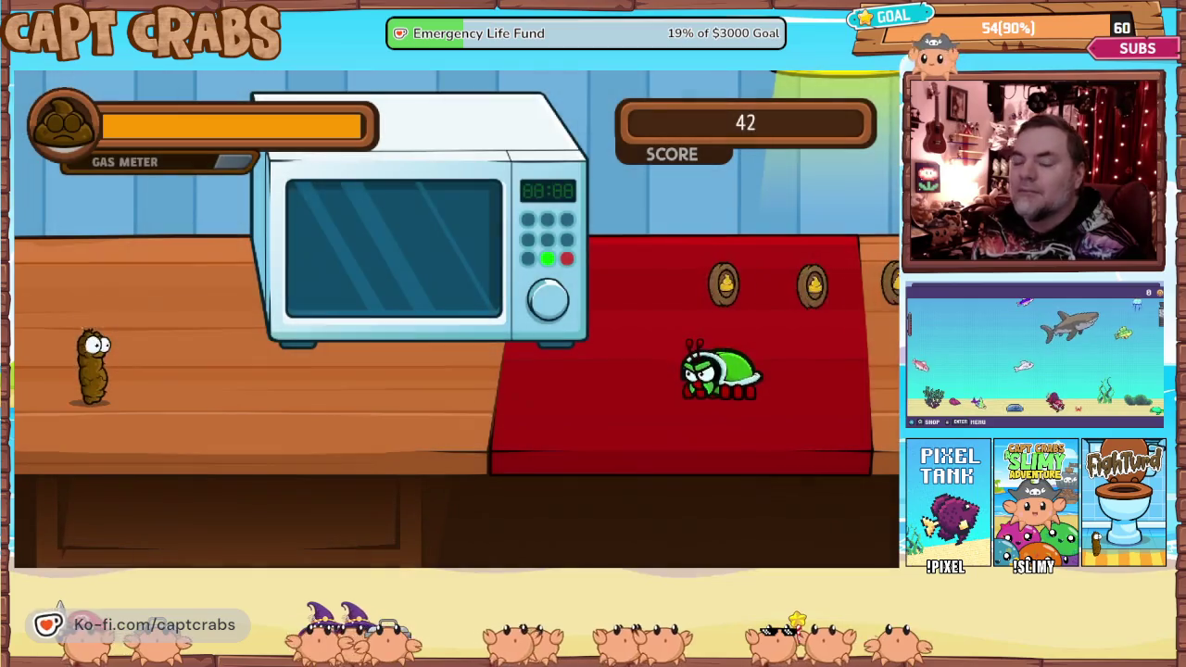
# Walk into the kitchen room, then exit the playtest from the pause menu.
pyautogui.press('Right')
pyautogui.press('Escape')
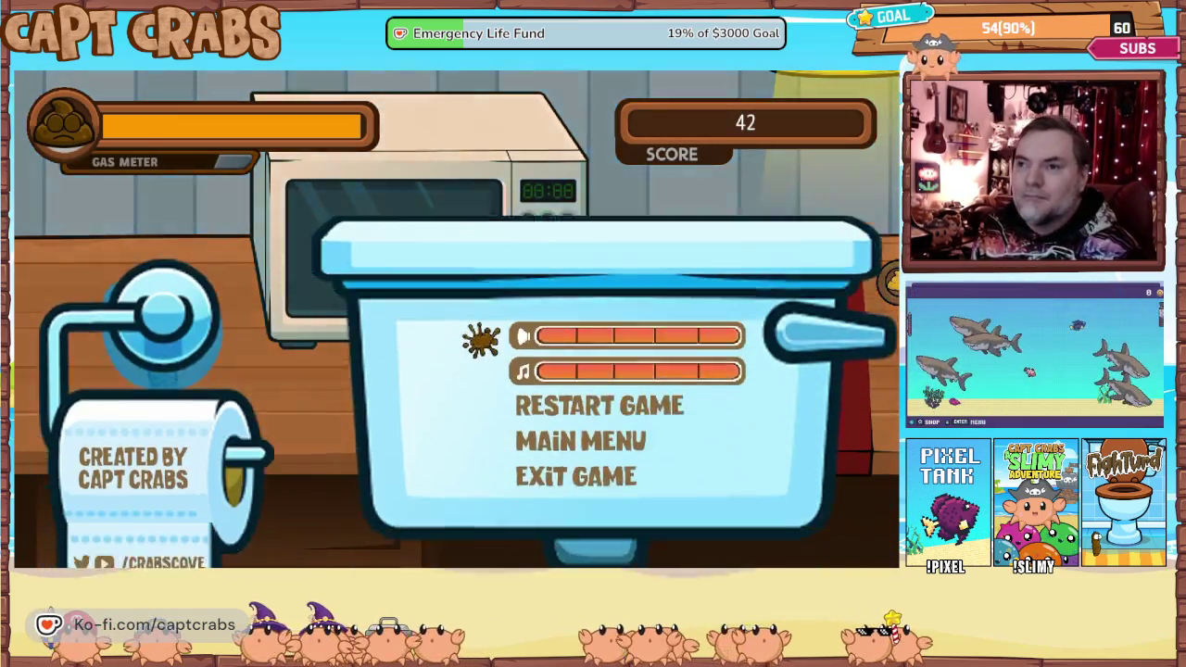
pyautogui.press('Down')
pyautogui.press('Down')
pyautogui.press('Down')
pyautogui.press('Return')
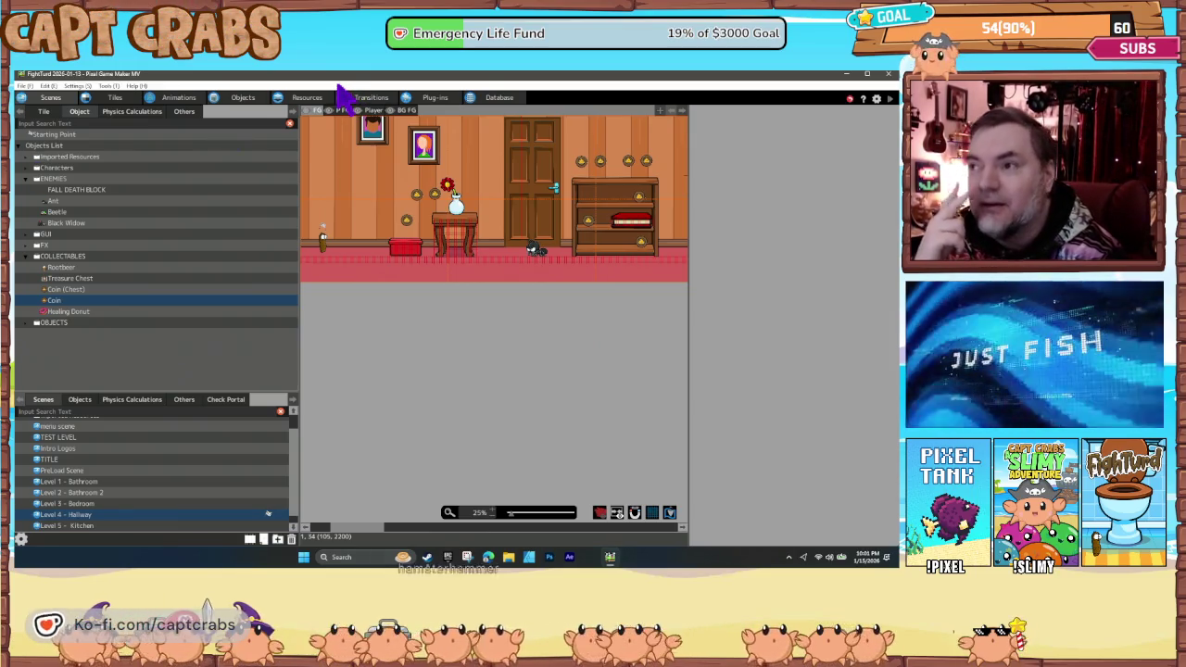
pyautogui.moveTo(463, 286); pyautogui.dragTo(487, 347)
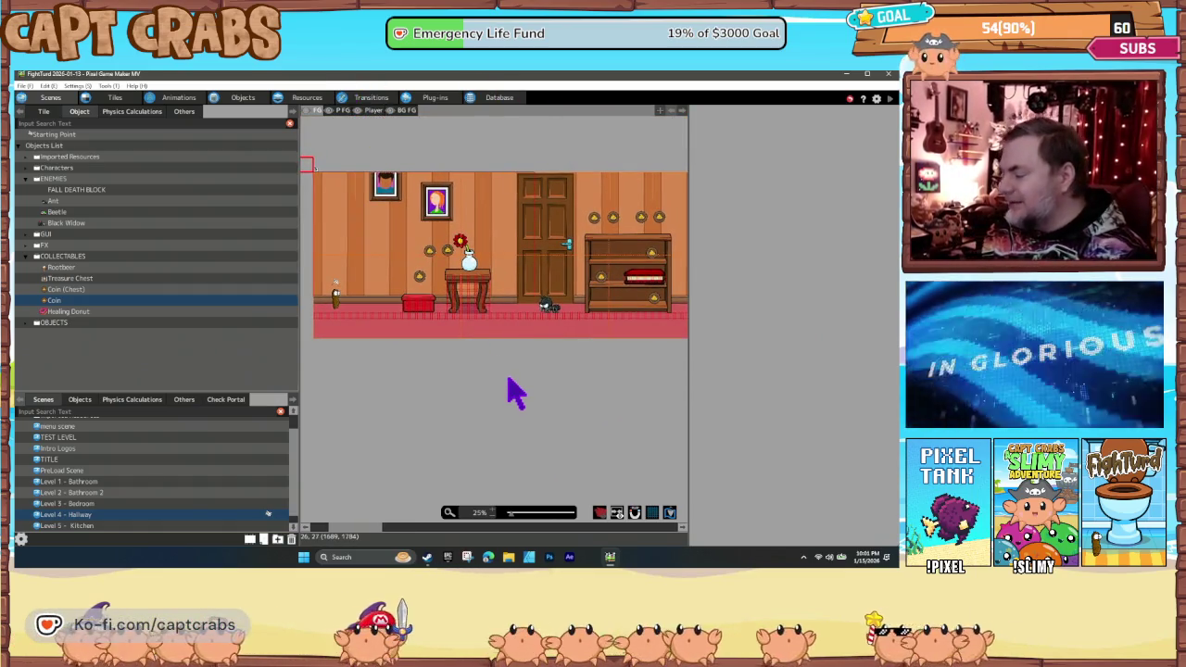